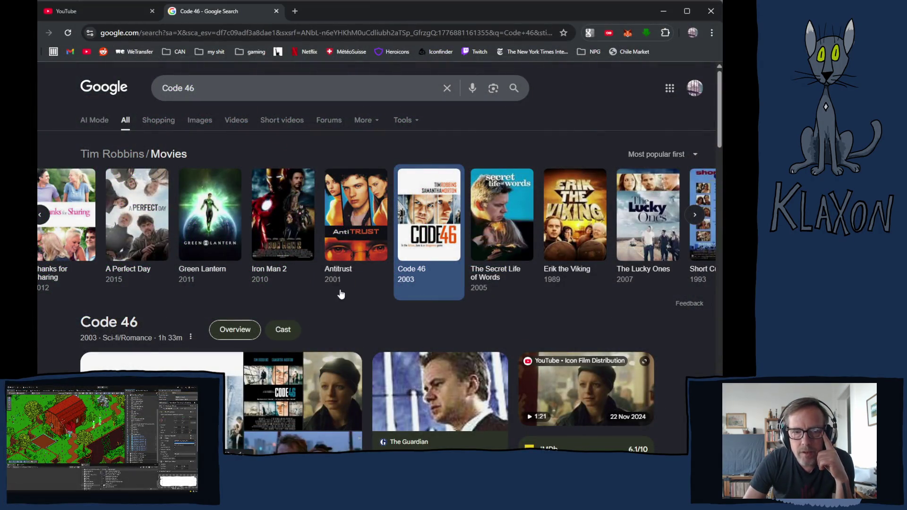
Scroll through the Code 46 results and highlight its plot summary.
scroll(330, 292, "down", 4)
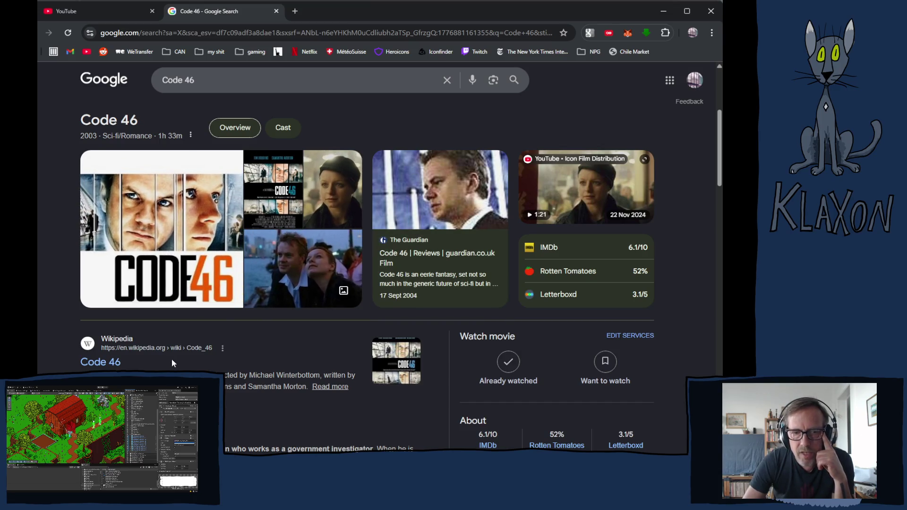
scroll(333, 401, "down", 2)
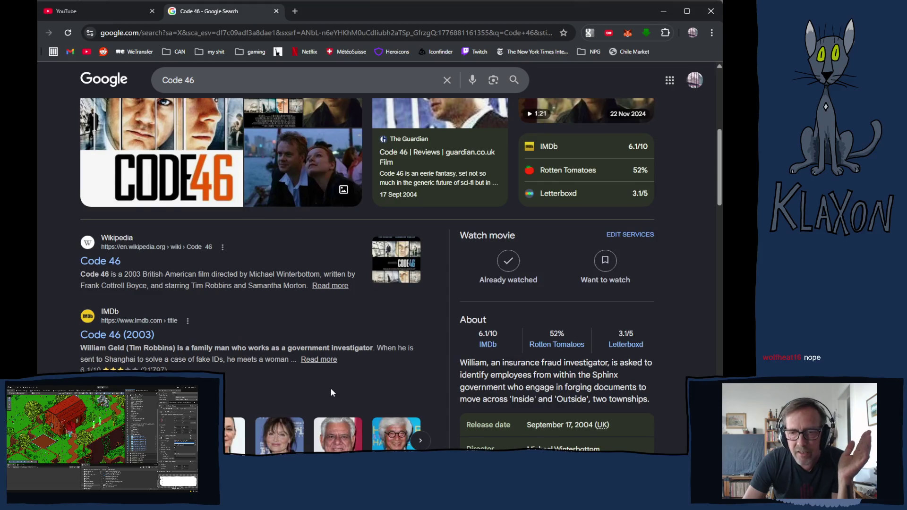
scroll(331, 388, "down", 3)
scroll(332, 391, "down", 5)
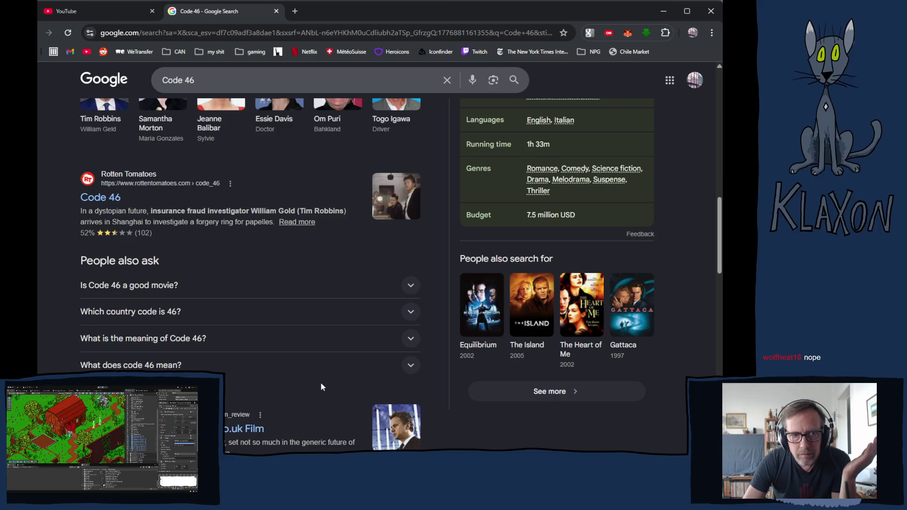
scroll(320, 382, "up", 10)
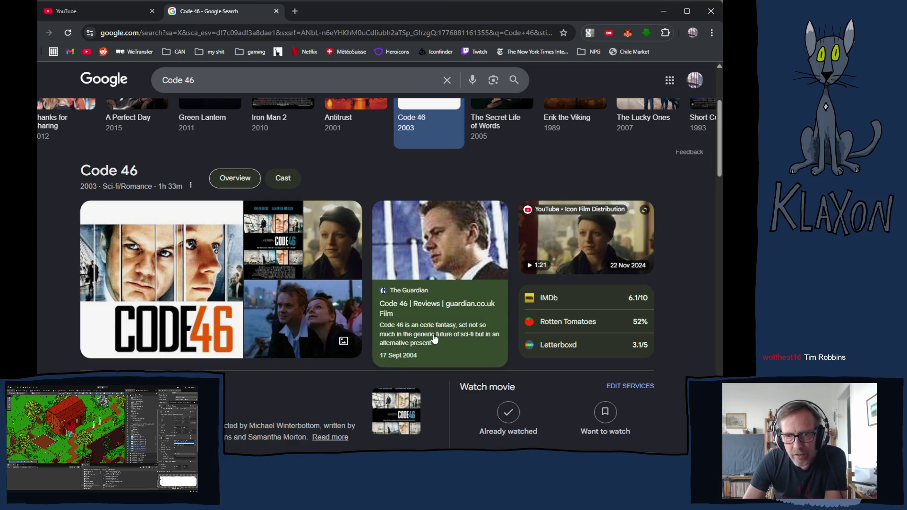
scroll(380, 359, "down", 2)
scroll(379, 355, "down", 2)
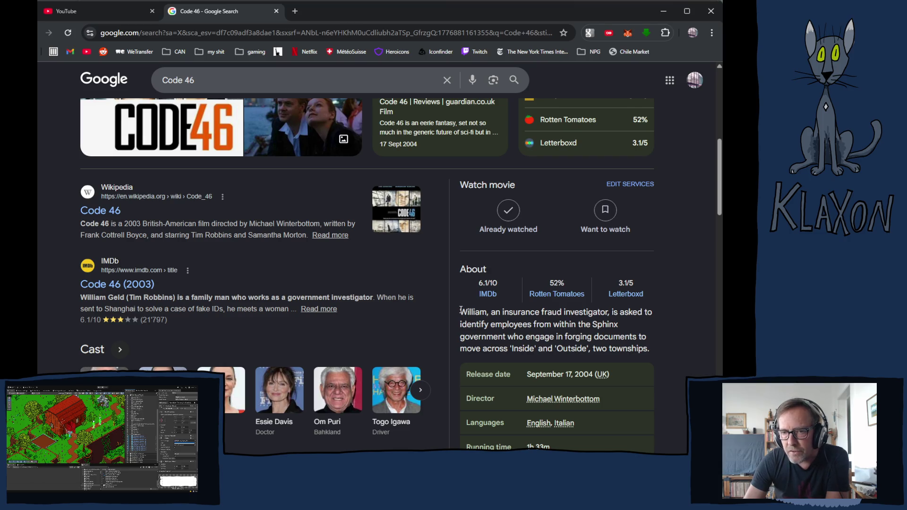
left_click_drag(461, 313, 654, 349)
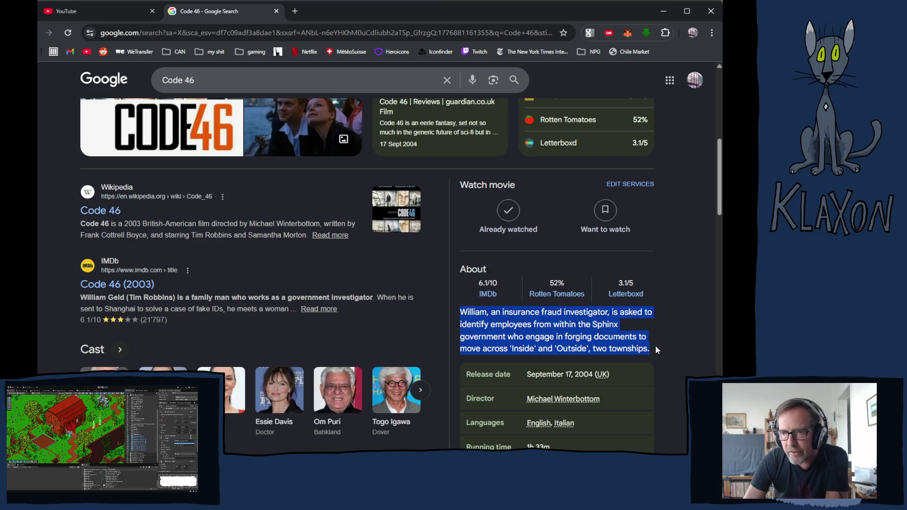
scroll(584, 348, "down", 2)
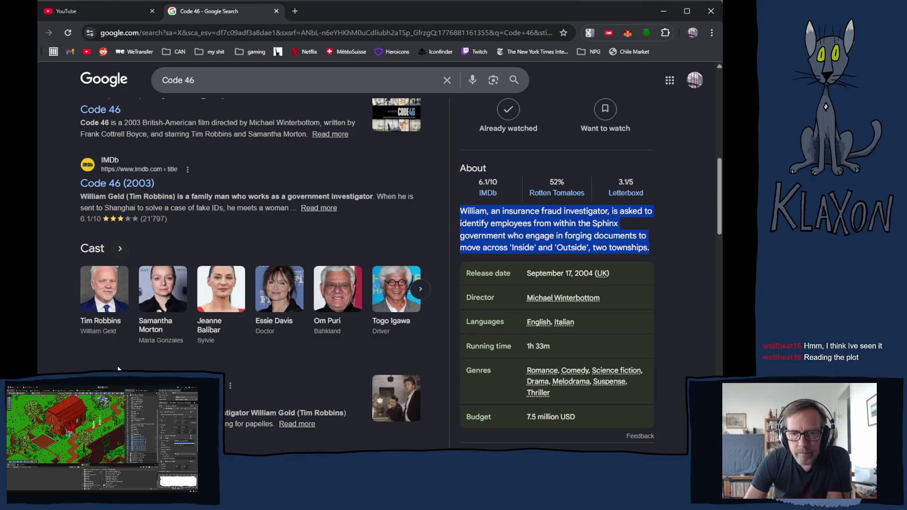
scroll(147, 364, "down", 4)
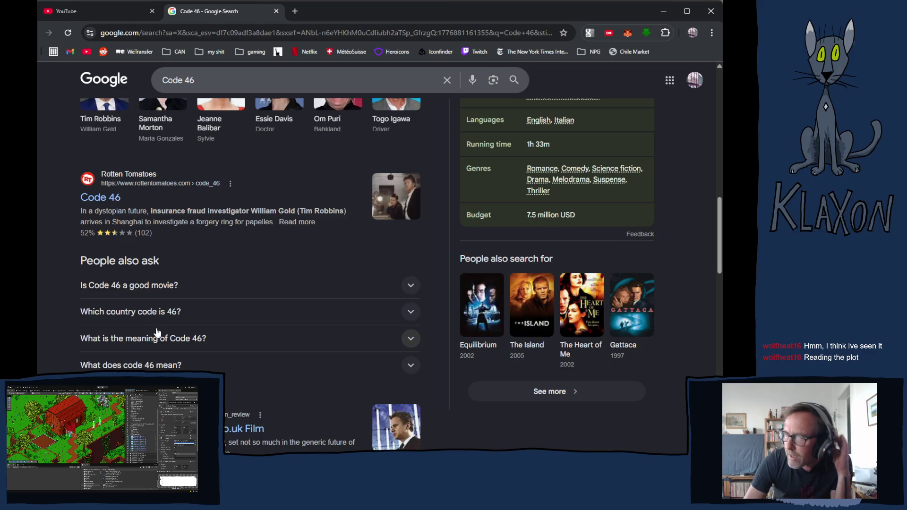
scroll(156, 321, "down", 2)
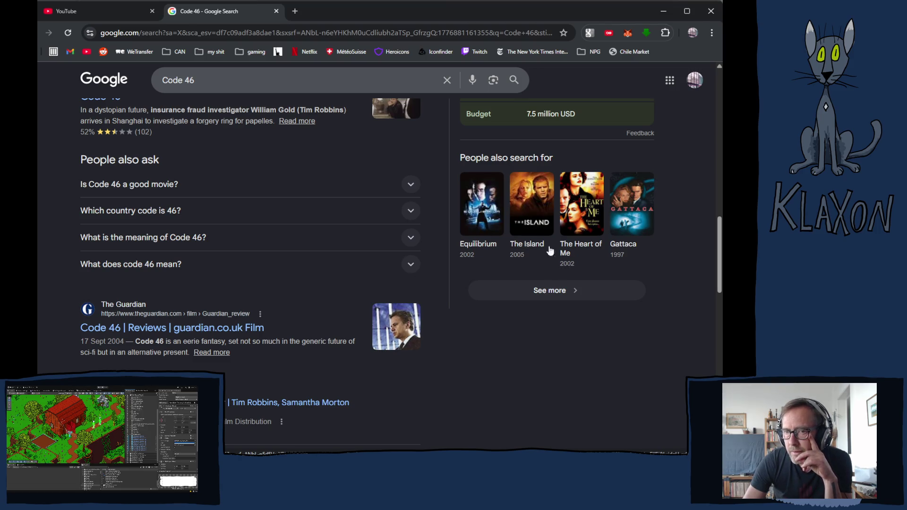
Open The Island 2005 results from People also search for and select the query.
left_click(517, 245)
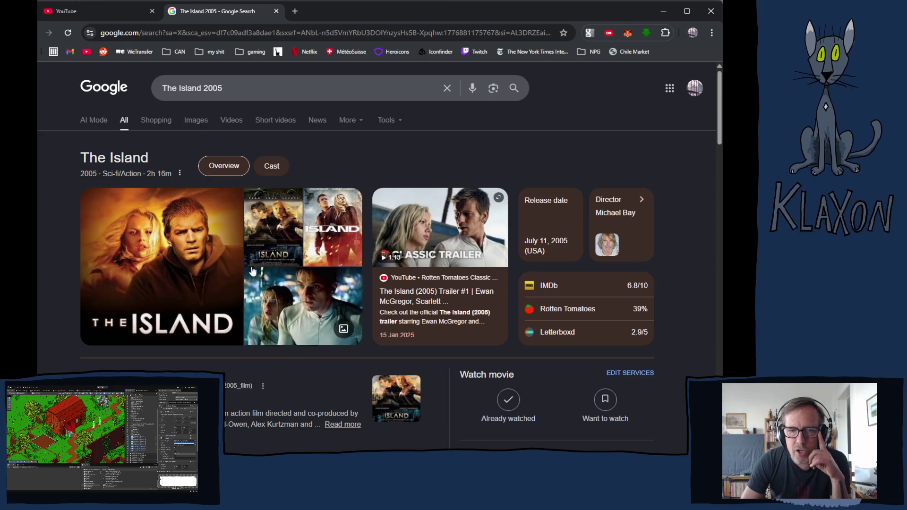
scroll(240, 279, "down", 2)
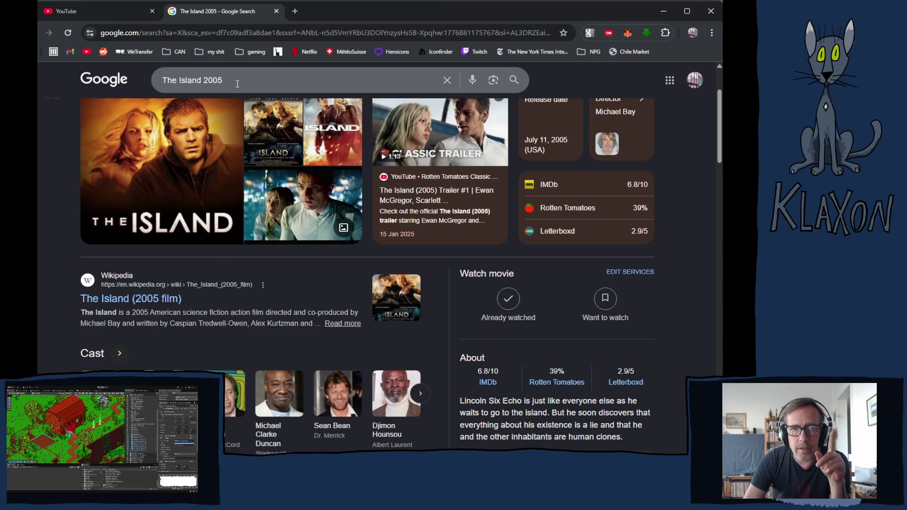
left_click_drag(235, 81, 144, 90)
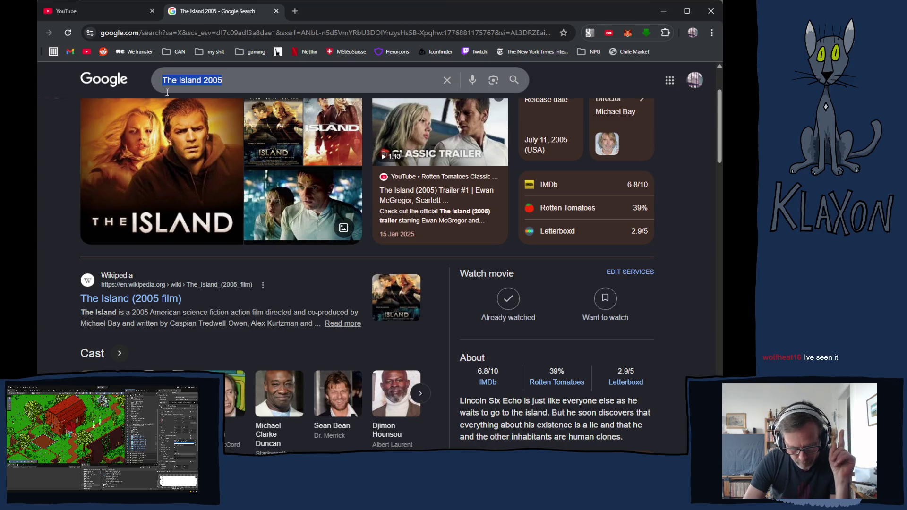
type("loga")
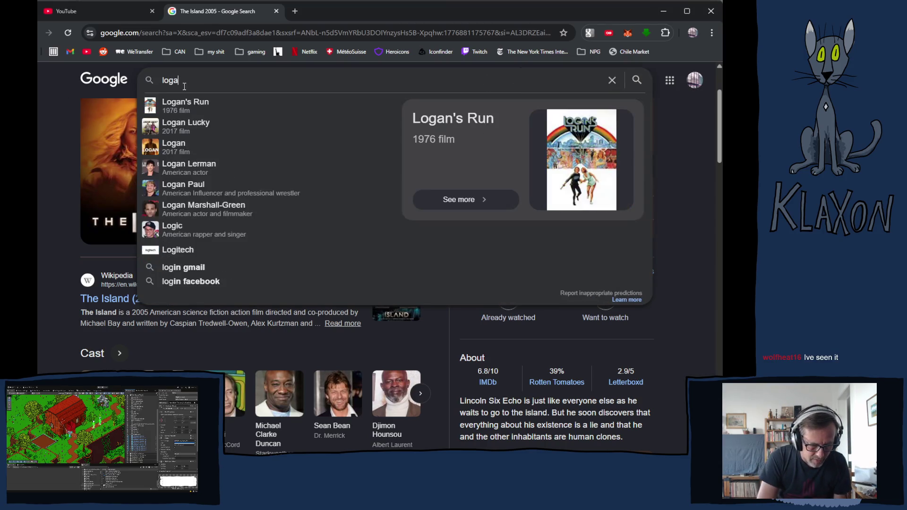
type("ns run")
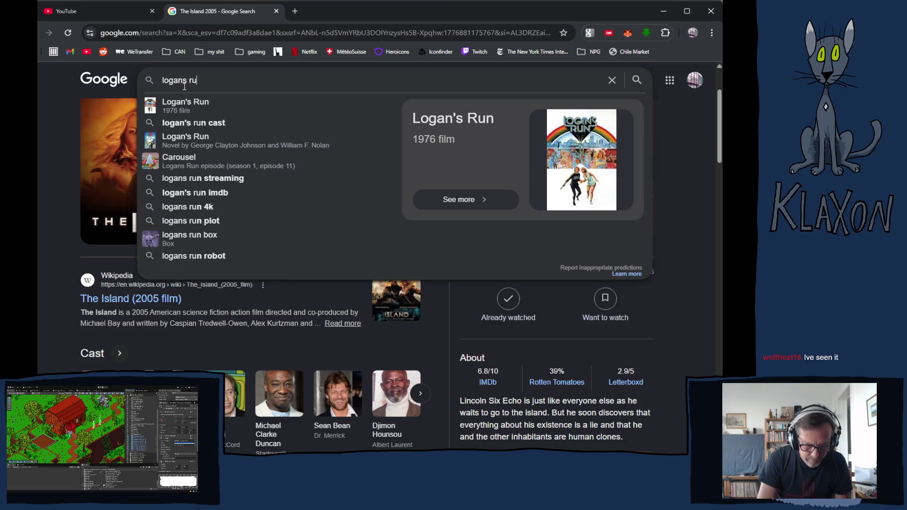
key("Return")
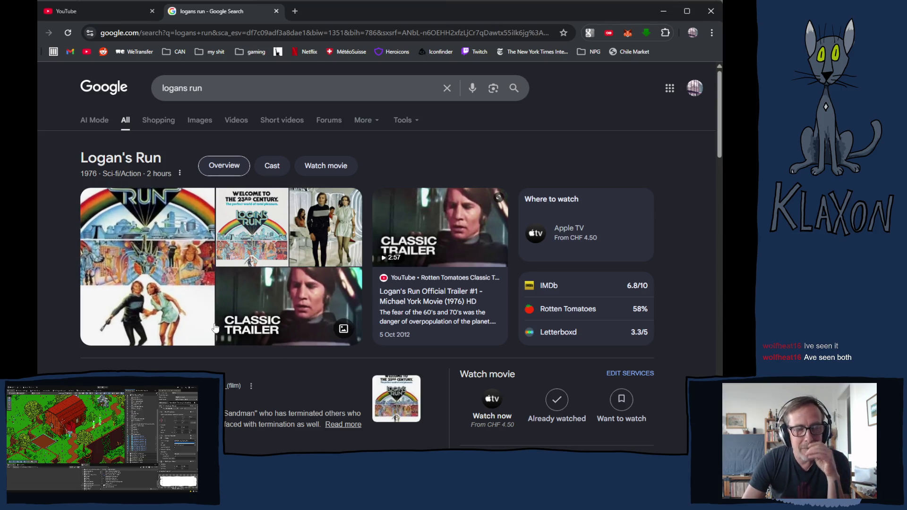
scroll(236, 329, "down", 4)
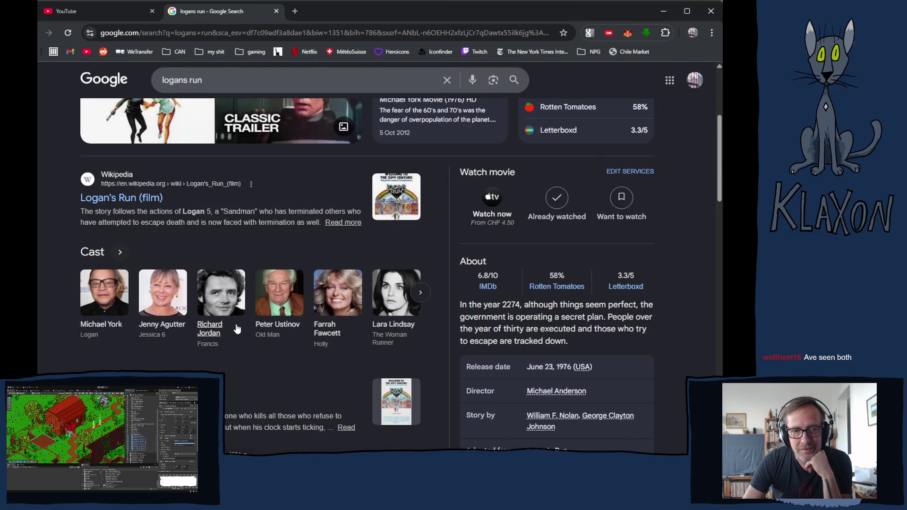
scroll(263, 298, "up", 1)
scroll(263, 297, "up", 3)
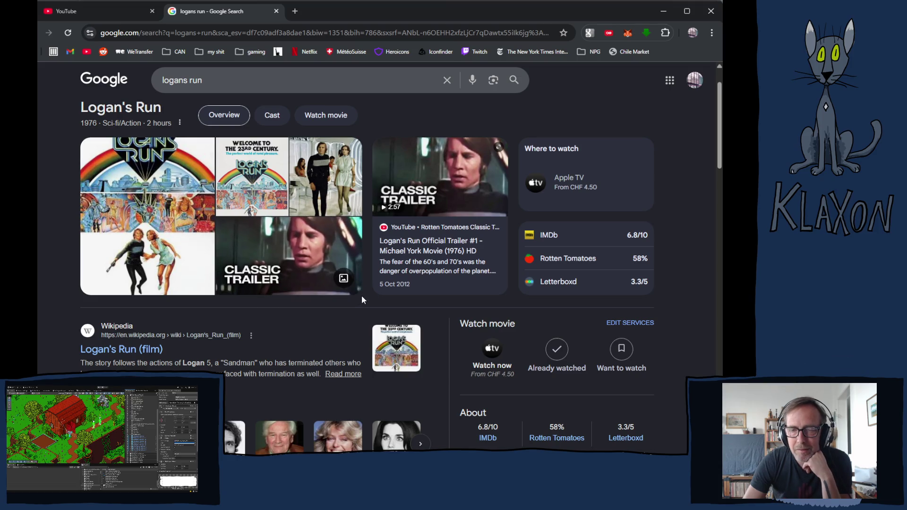
scroll(362, 295, "down", 1)
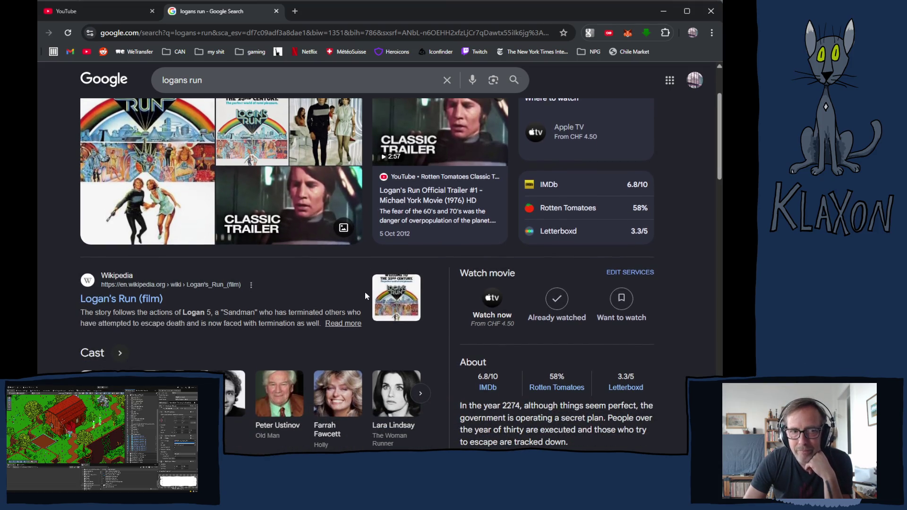
scroll(366, 296, "down", 1)
scroll(367, 292, "down", 1)
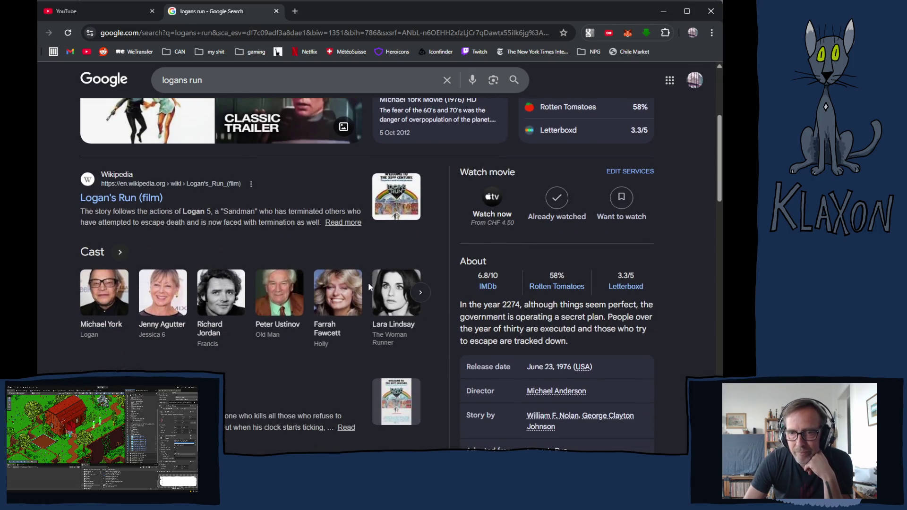
scroll(369, 289, "down", 1)
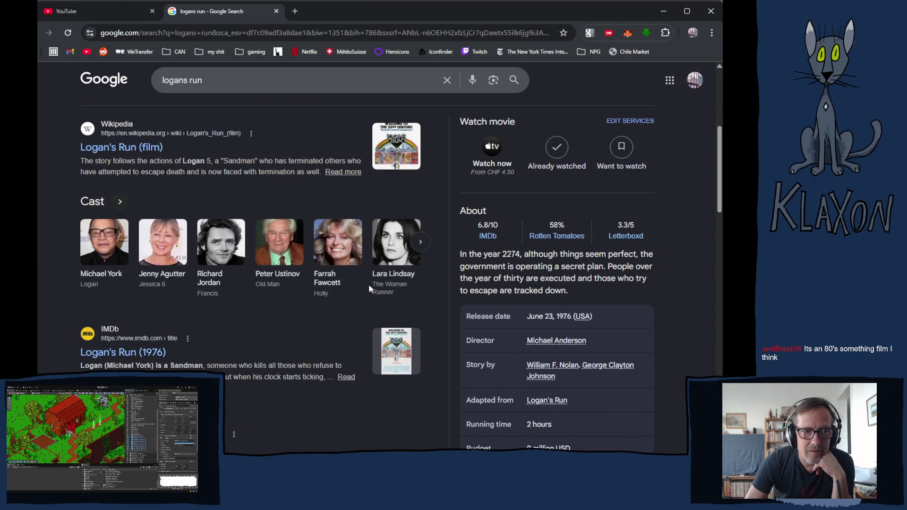
scroll(369, 283, "up", 3)
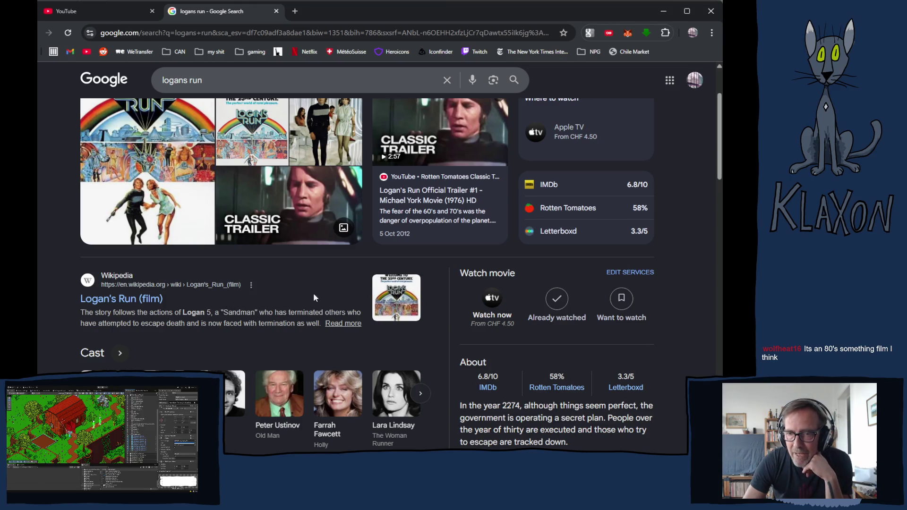
scroll(316, 298, "down", 4)
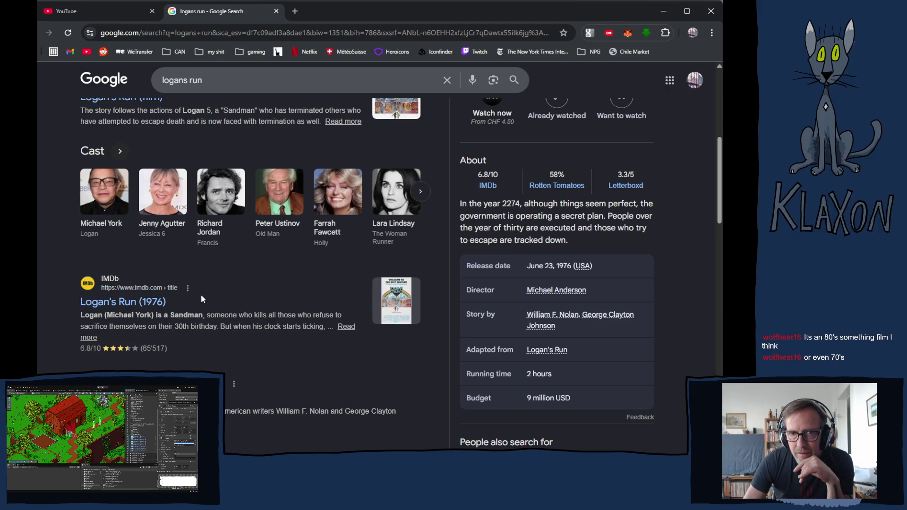
key("alt+Left")
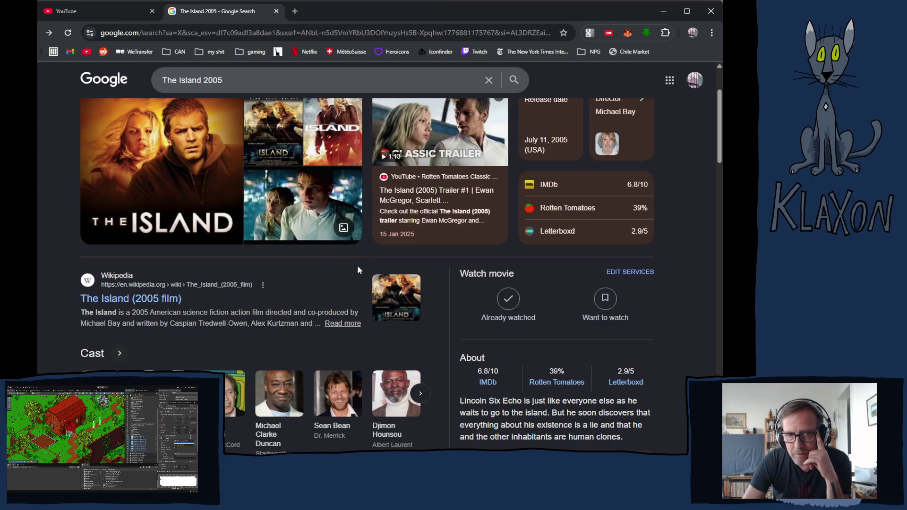
Review The Island 2005 cast and ratings, then go back to the Code 46 results.
scroll(341, 298, "down", 3)
scroll(341, 301, "down", 1)
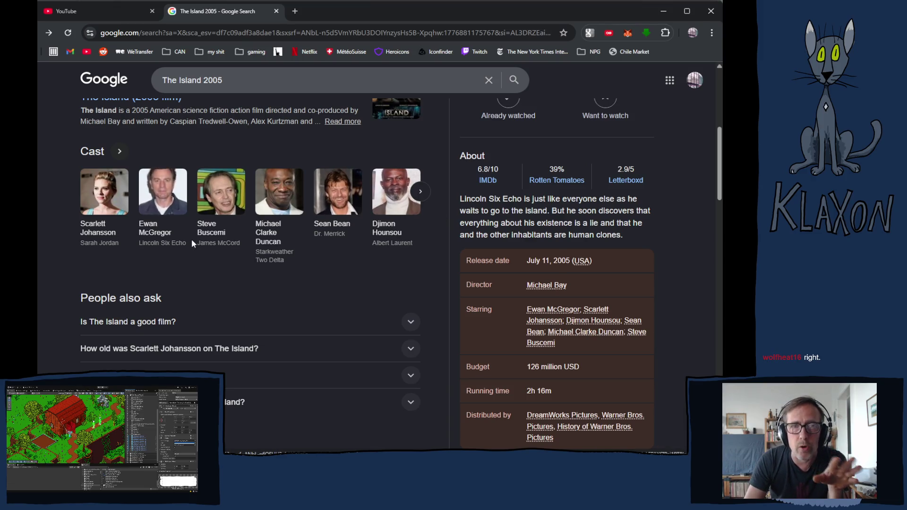
key("alt+Left")
Go forward to the Logan's Run (1976) results and select the whole search query.
scroll(203, 184, "up", 5)
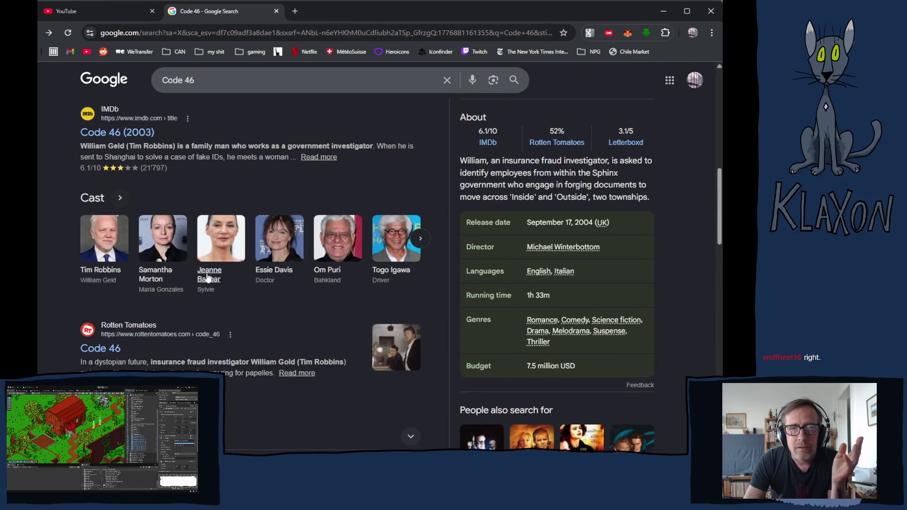
key("alt+Right")
key("alt+Right")
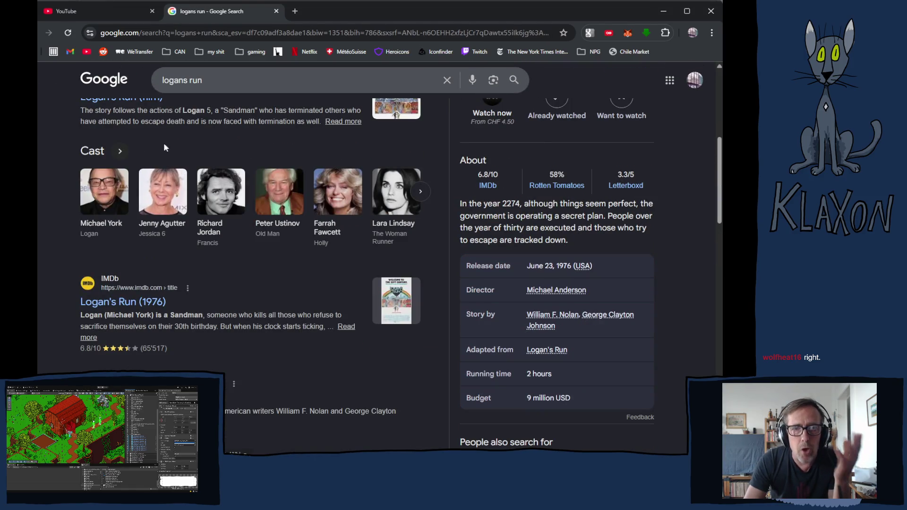
scroll(166, 247, "up", 1)
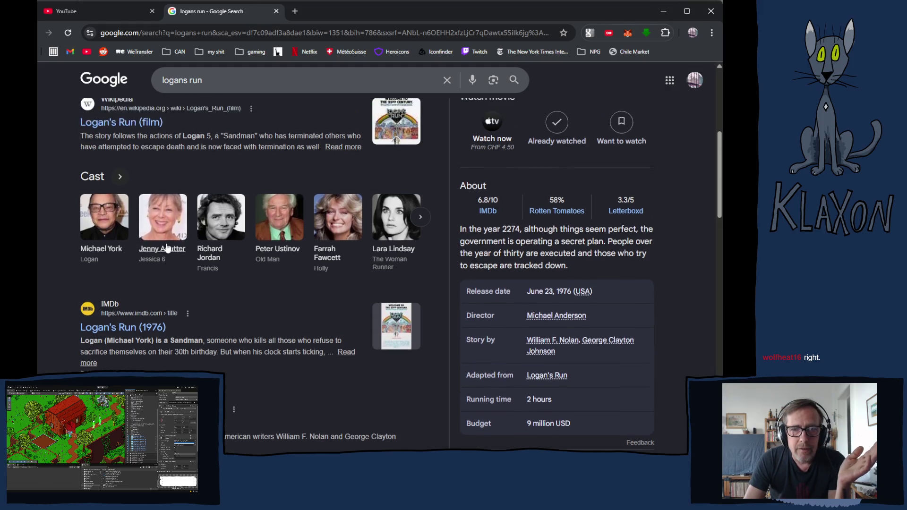
scroll(166, 247, "up", 5)
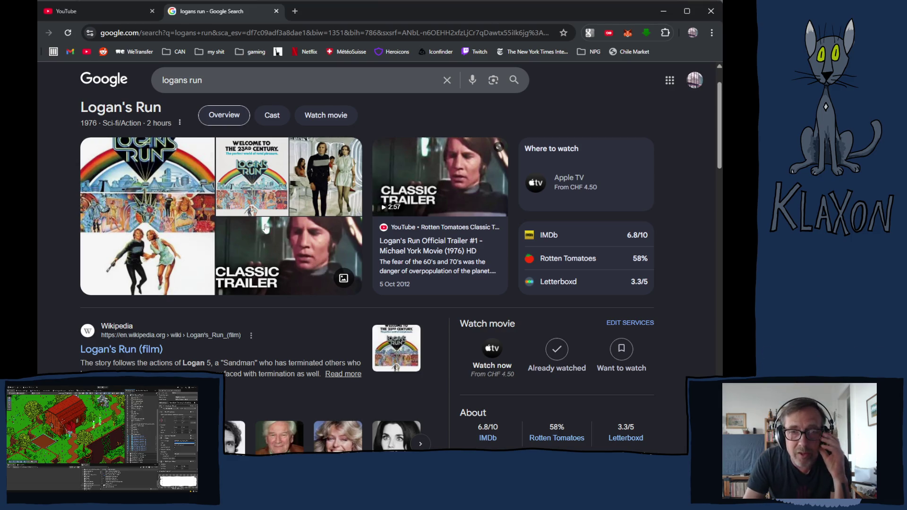
left_click(213, 81)
key("ctrl+a")
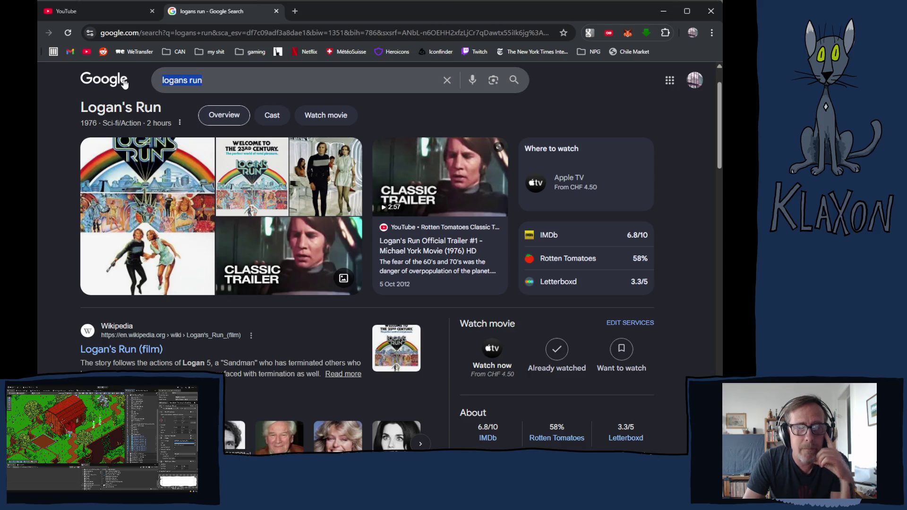
Search for 'la jetée' and scroll through the 1962 film's details, ratings and videos.
type("la jett")
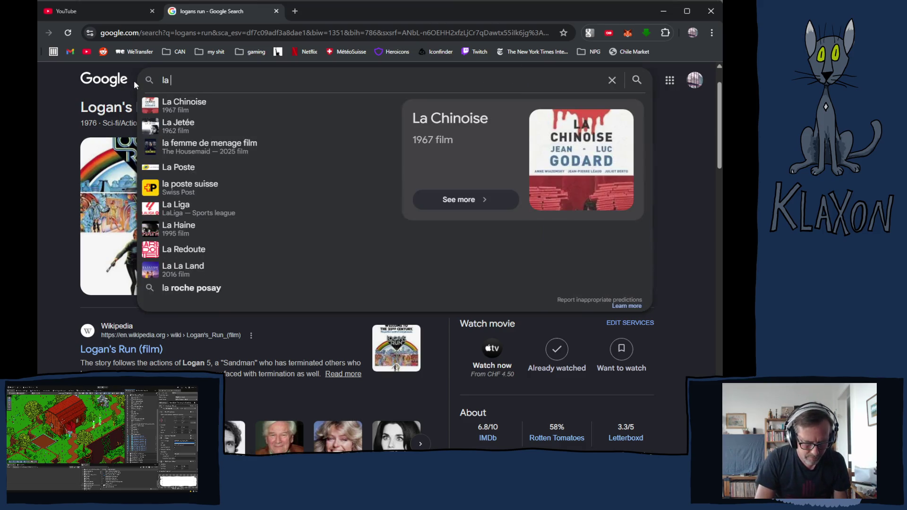
key("BackSpace")
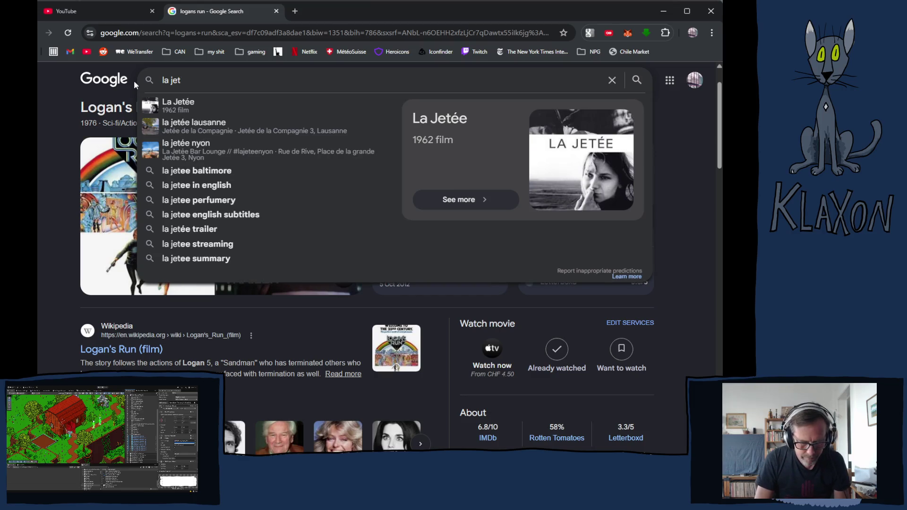
type("ée")
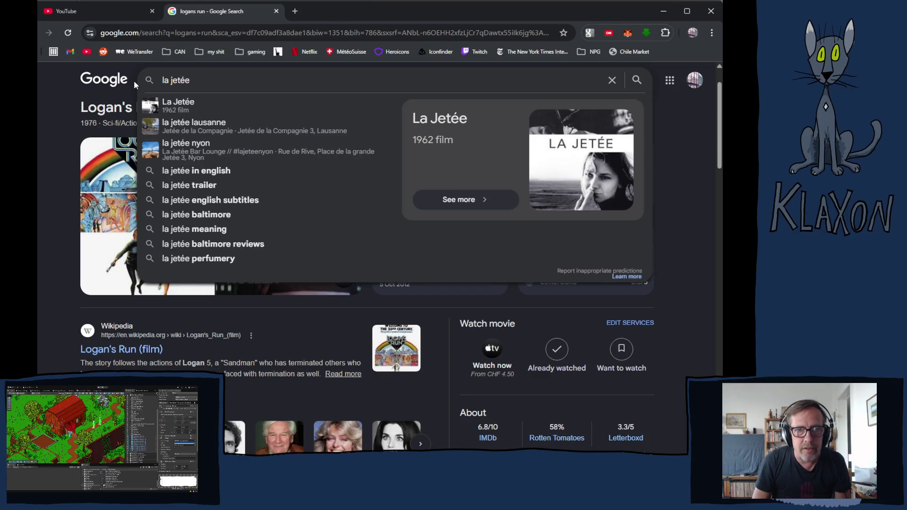
key("Return")
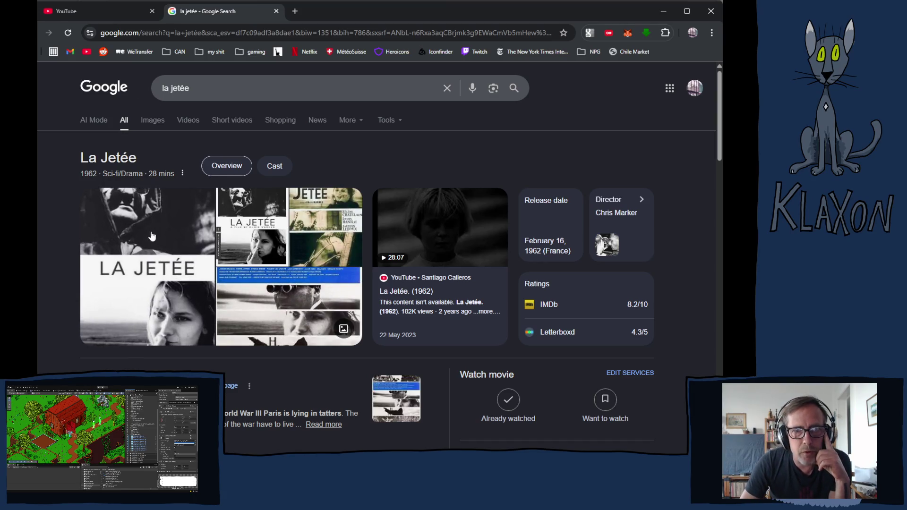
scroll(162, 267, "down", 2)
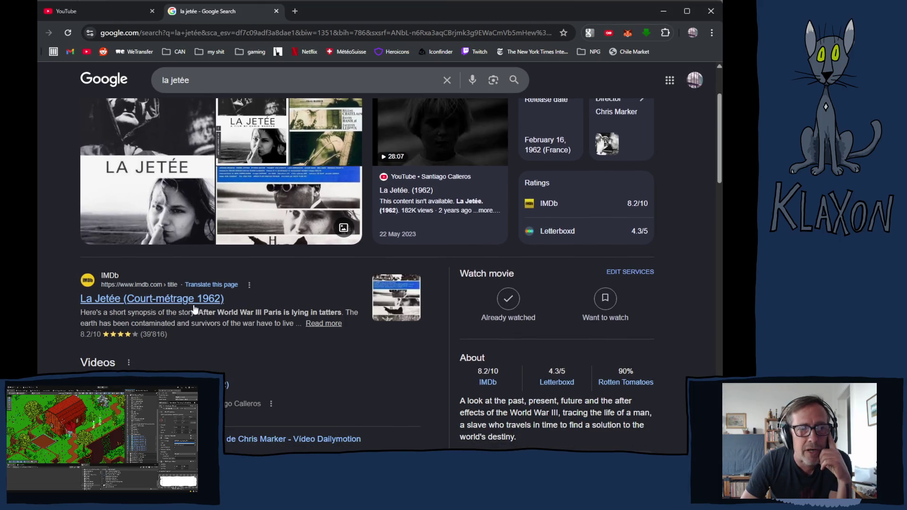
scroll(176, 289, "down", 1)
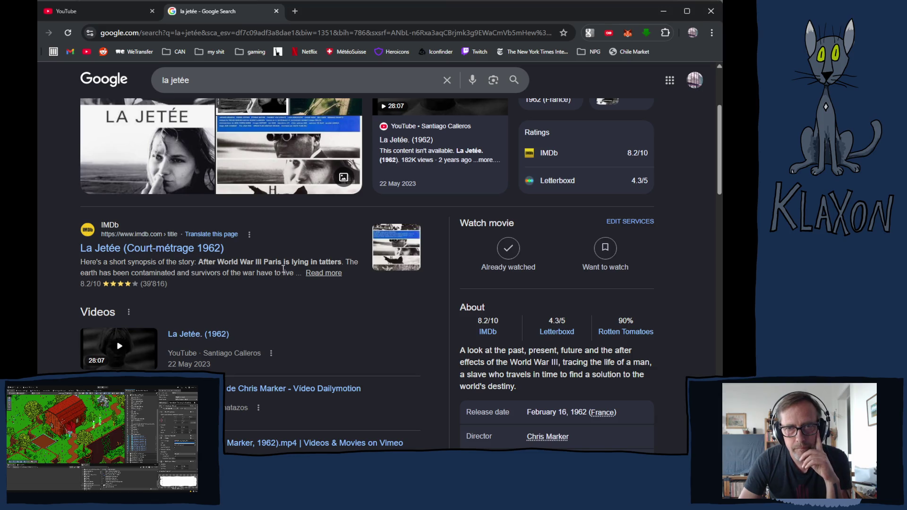
scroll(284, 268, "up", 3)
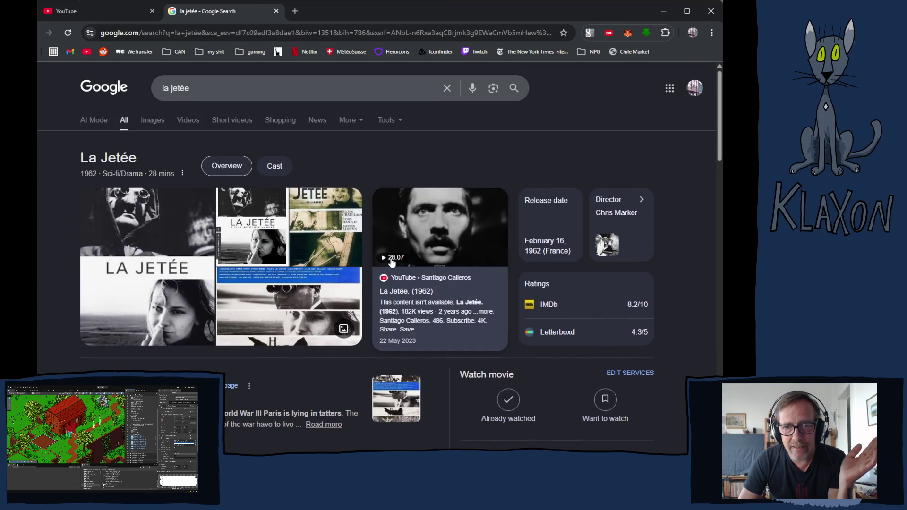
mouse_move(394, 263)
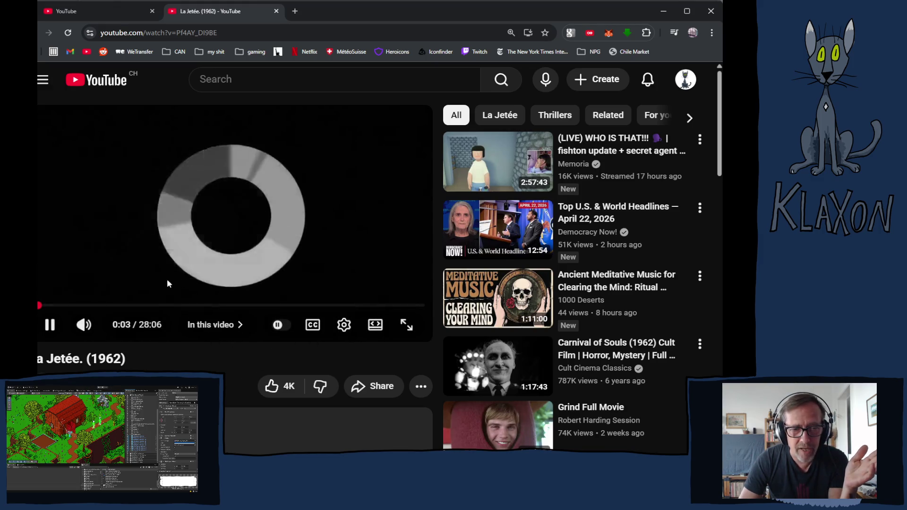
Skip La Jetée ahead to about 4:43, pause and resume, then jump to around 5:44.
left_click(103, 305)
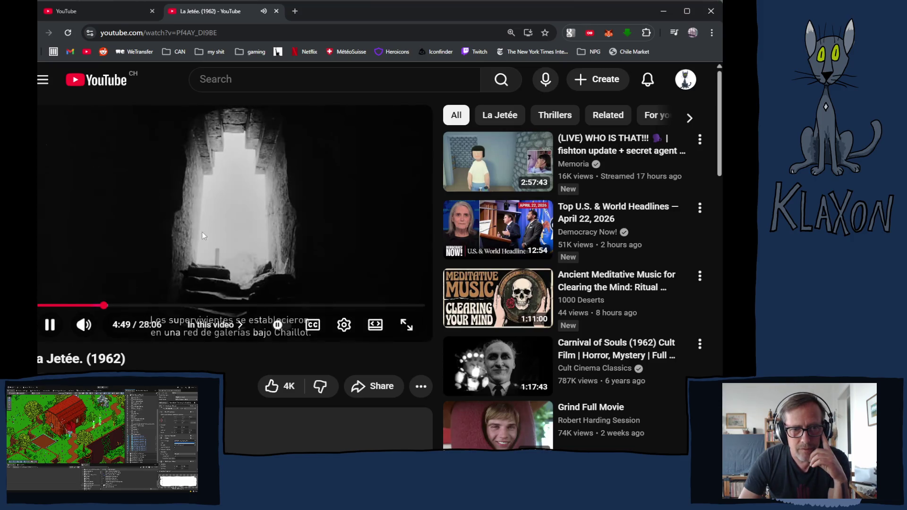
left_click(202, 232)
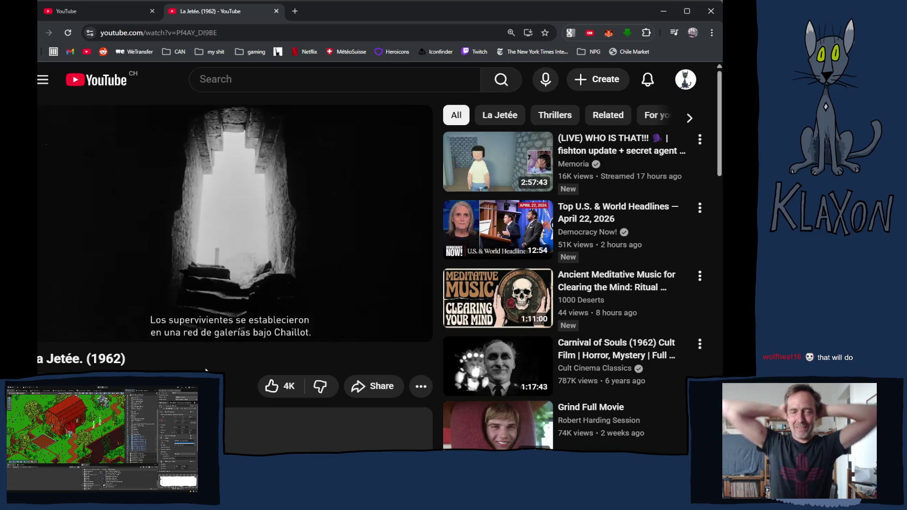
left_click(239, 206)
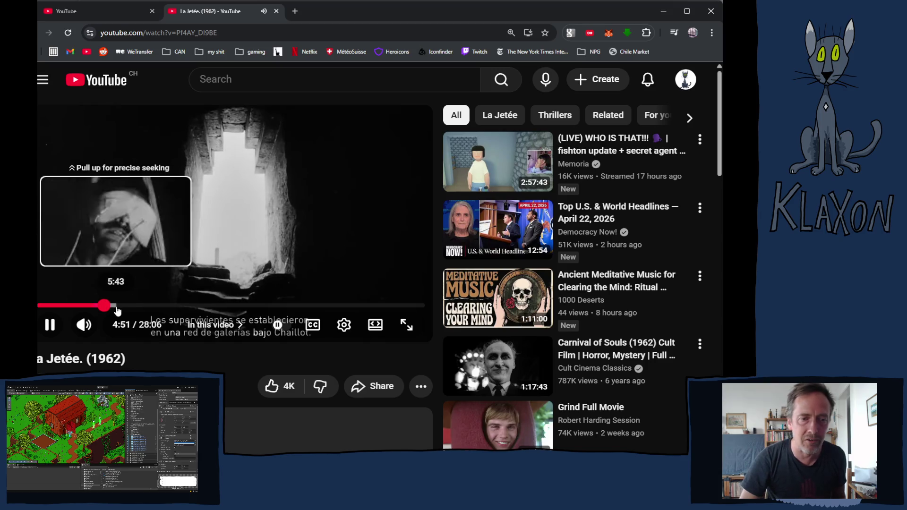
left_click(116, 306)
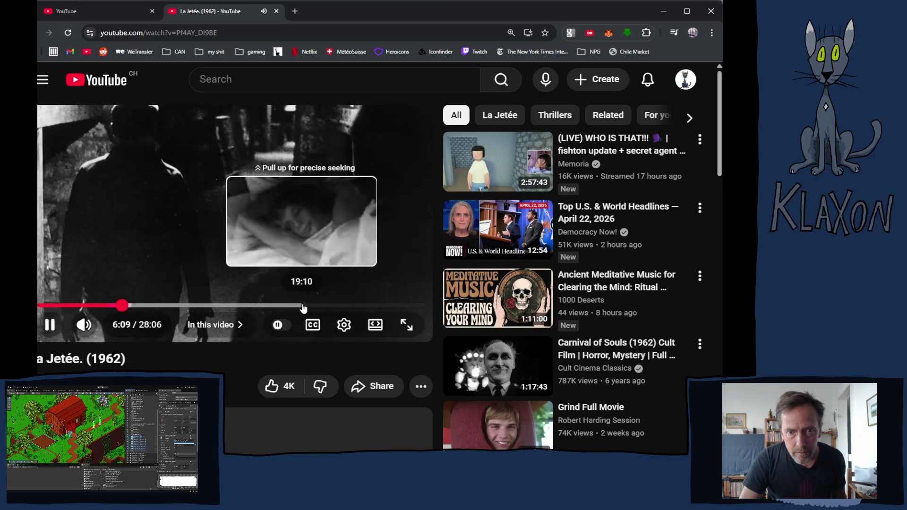
Jump La Jetée ahead past 19 minutes, rewind four 5-second steps, and pause at 19:56.
left_click(305, 306)
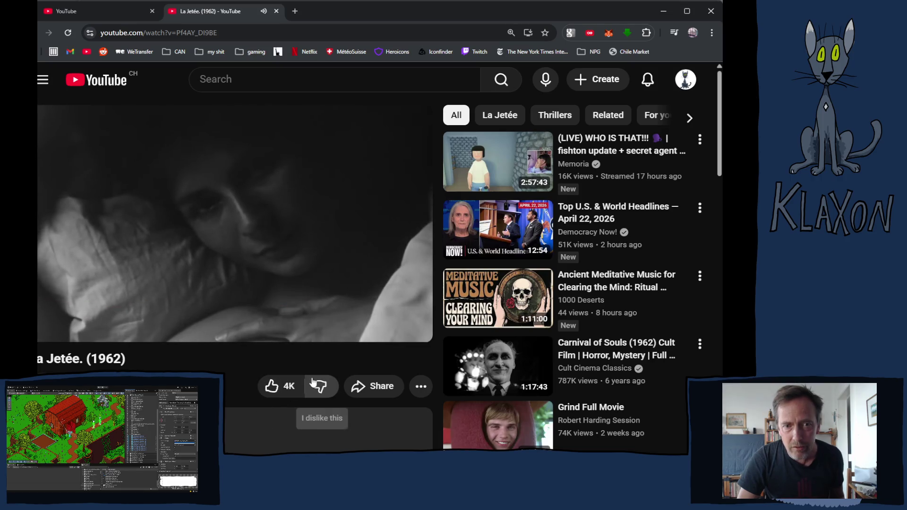
key("Left")
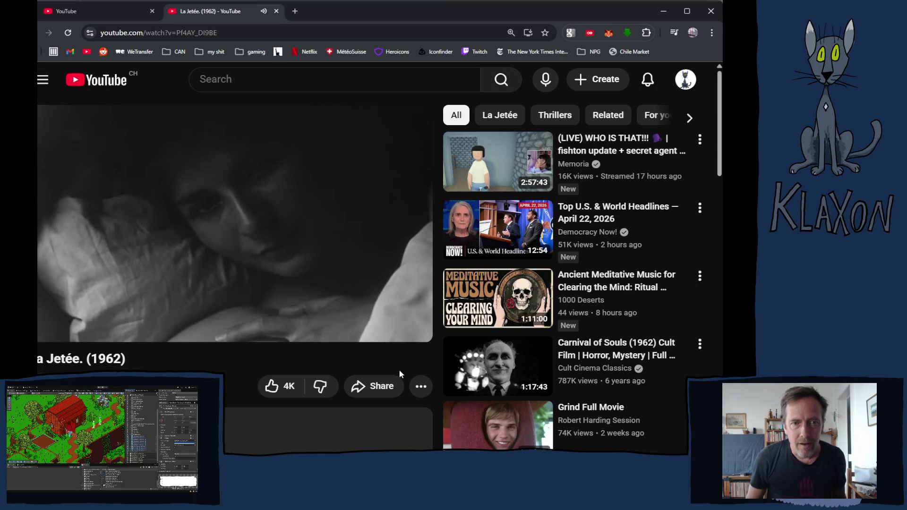
key("Left")
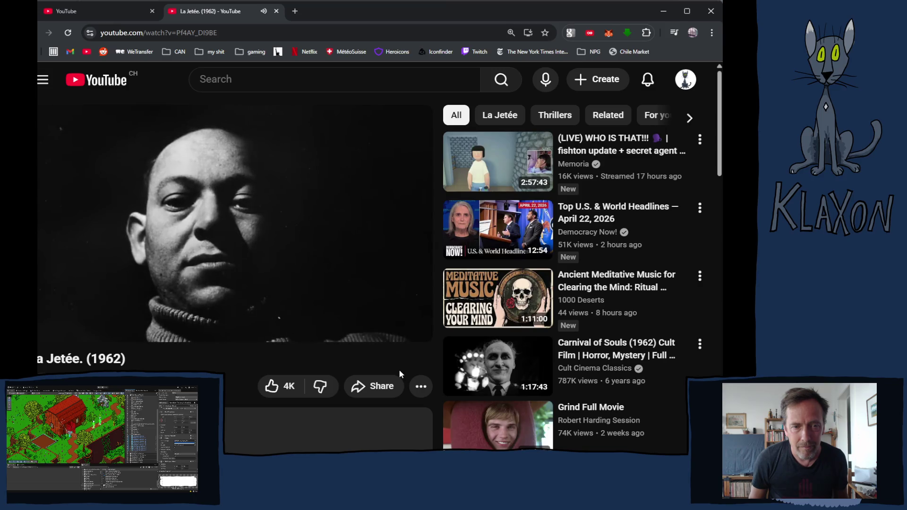
key("Left")
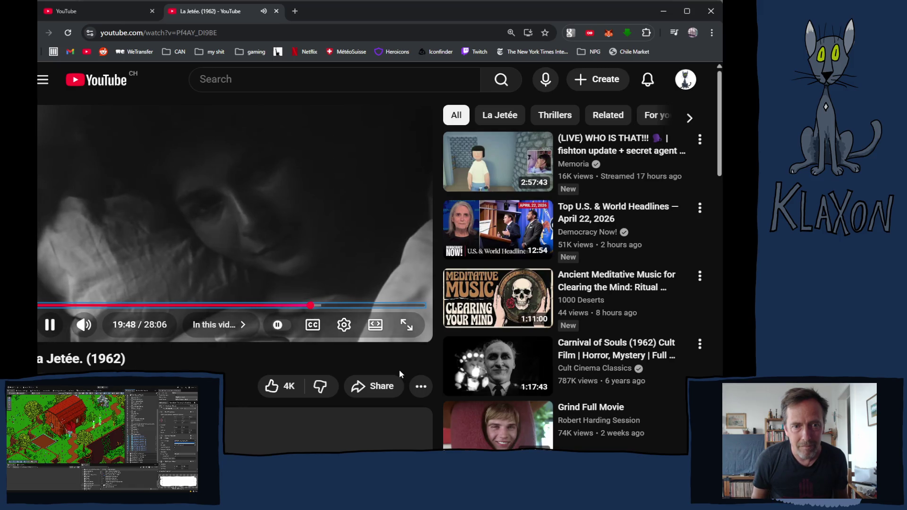
key("Left")
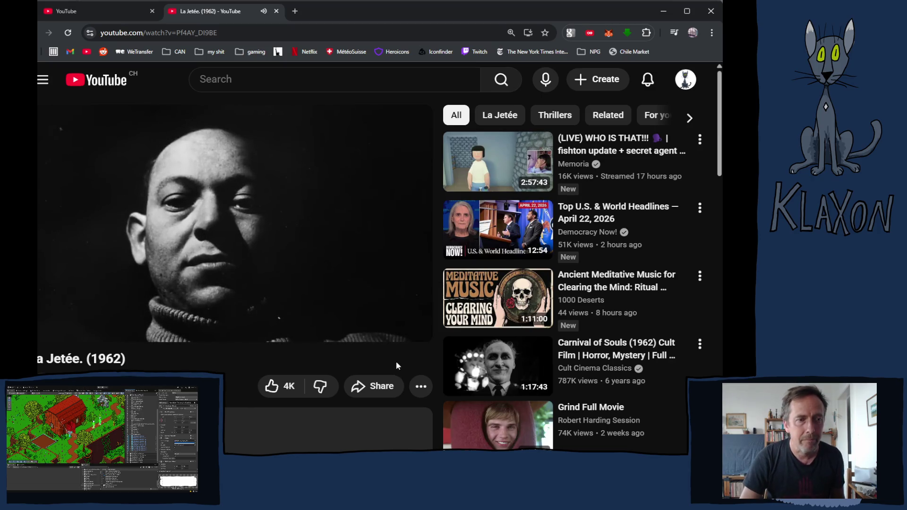
left_click(225, 229)
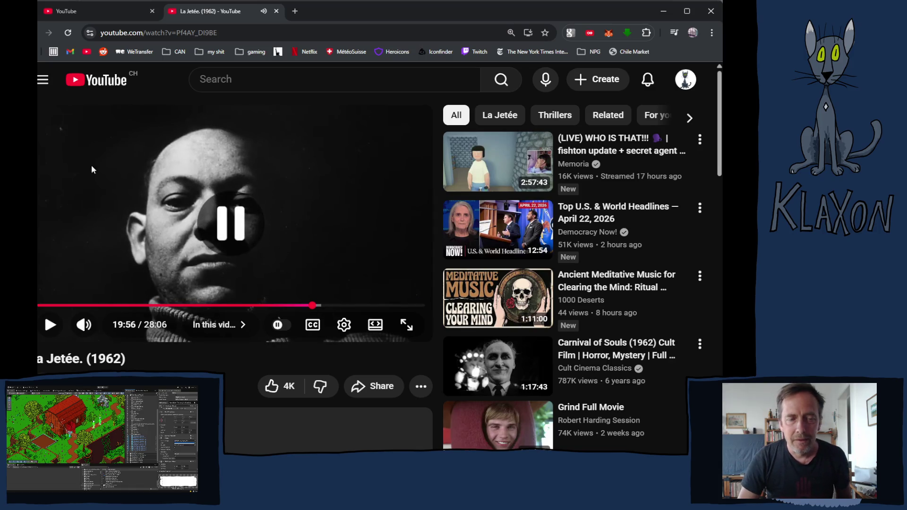
scroll(139, 232, "down", 3)
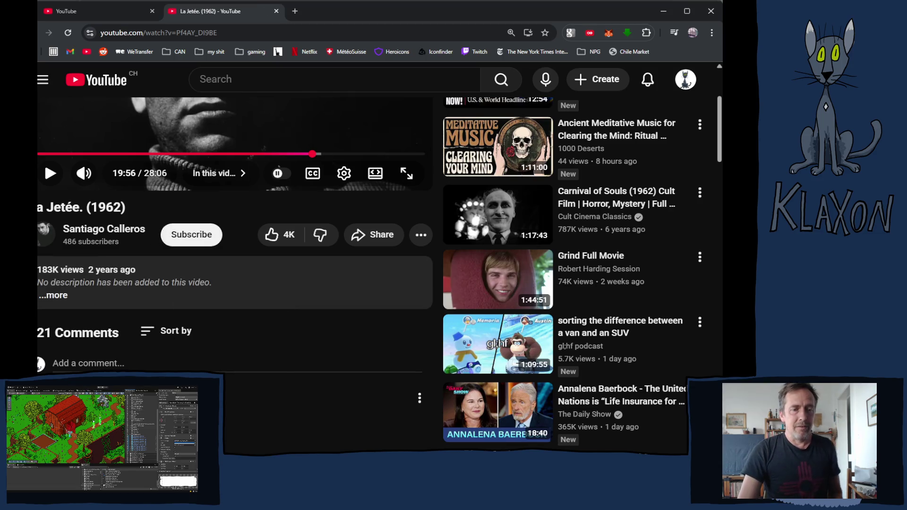
scroll(264, 312, "down", 2)
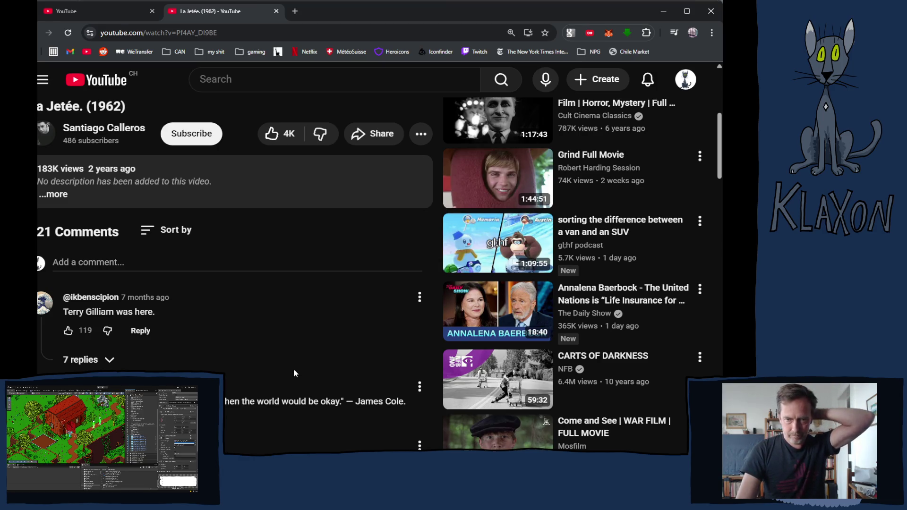
scroll(294, 365, "up", 5)
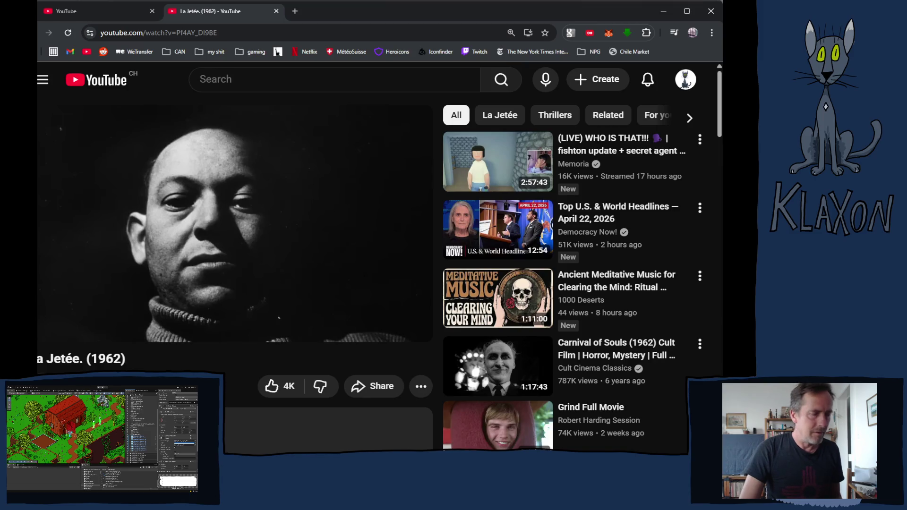
key("alt+Tab")
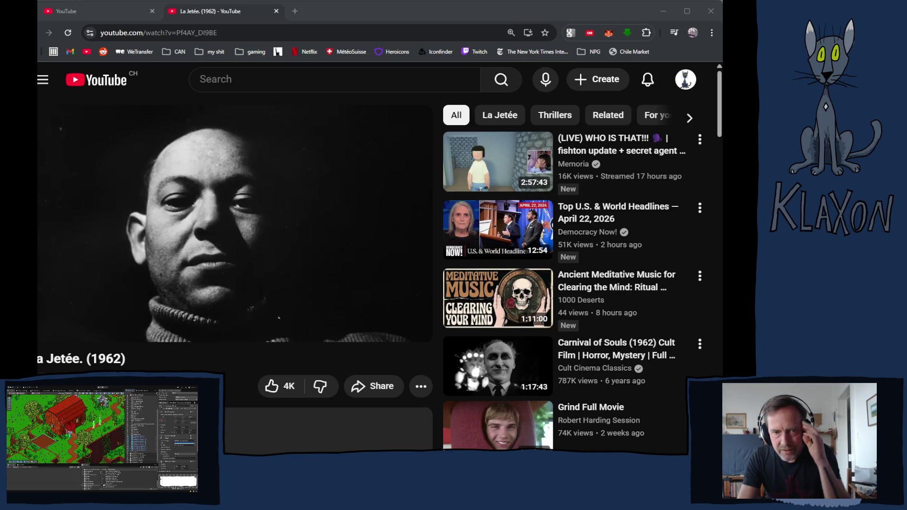
left_click(332, 22)
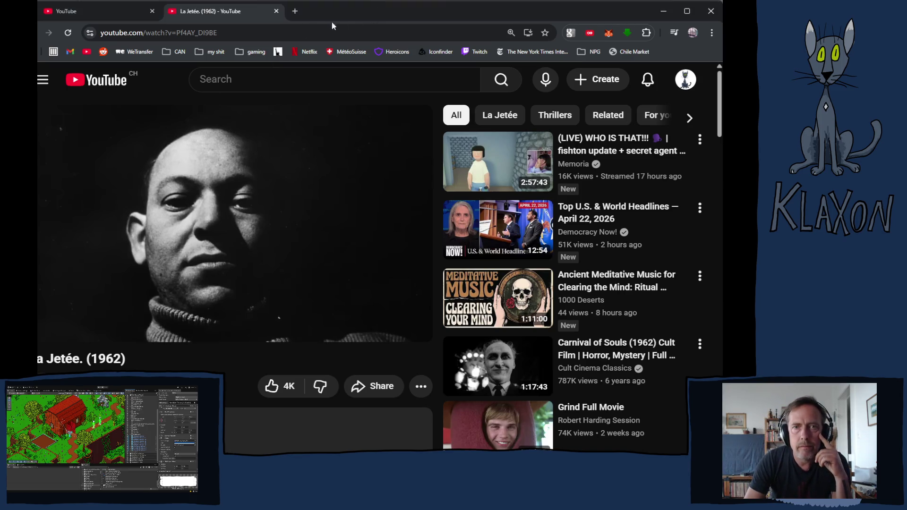
left_click(249, 33)
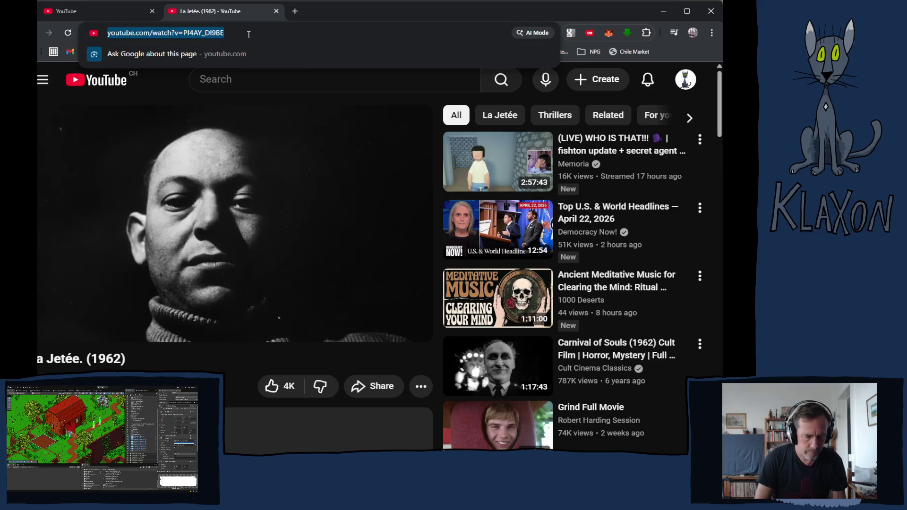
Search for 'cloud atlas' using the 2012 film suggestion and scroll through its results.
type("cloa")
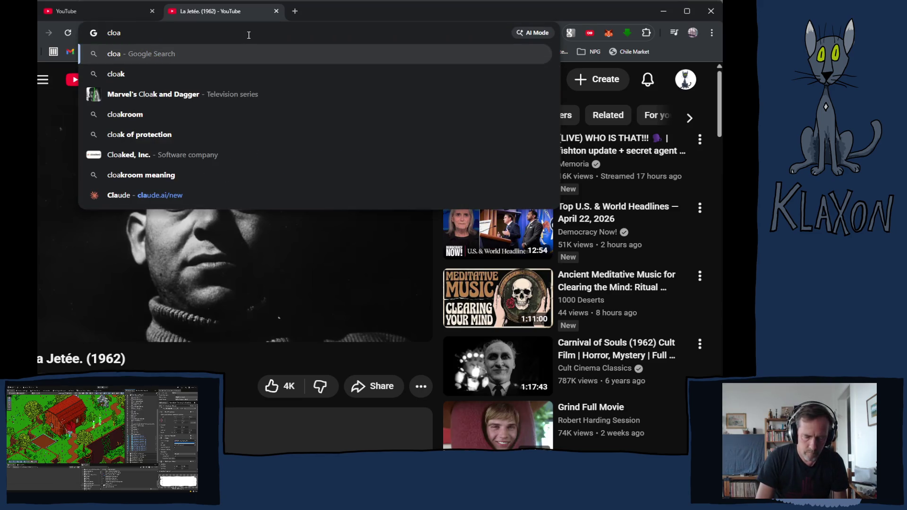
key("BackSpace")
type("ud ai")
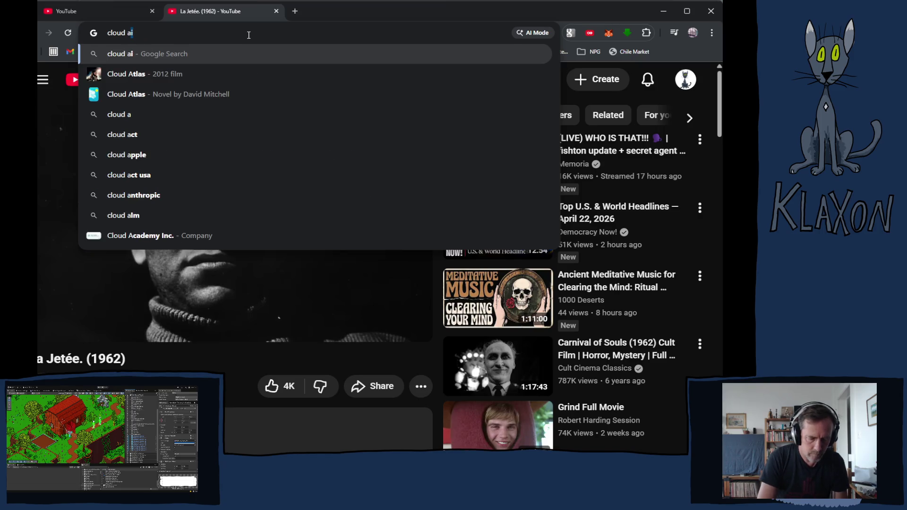
key("BackSpace")
type("tl")
key("Down")
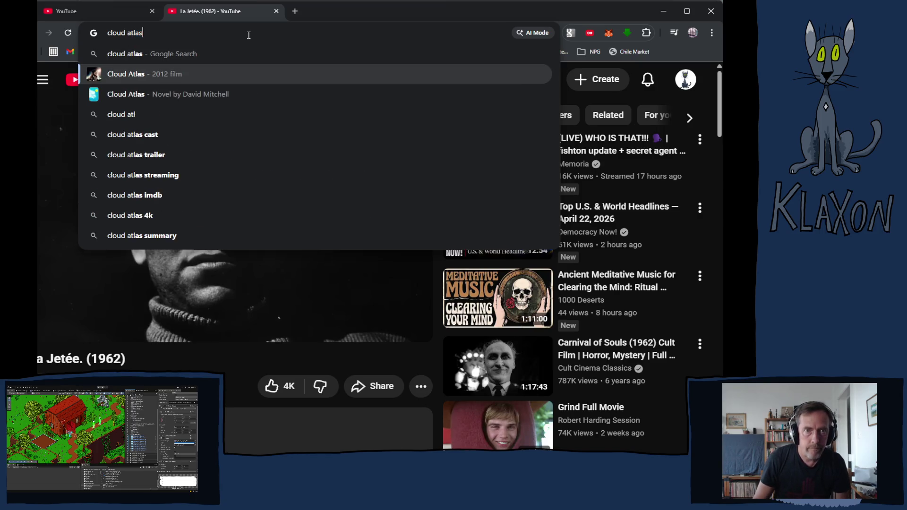
key("Return")
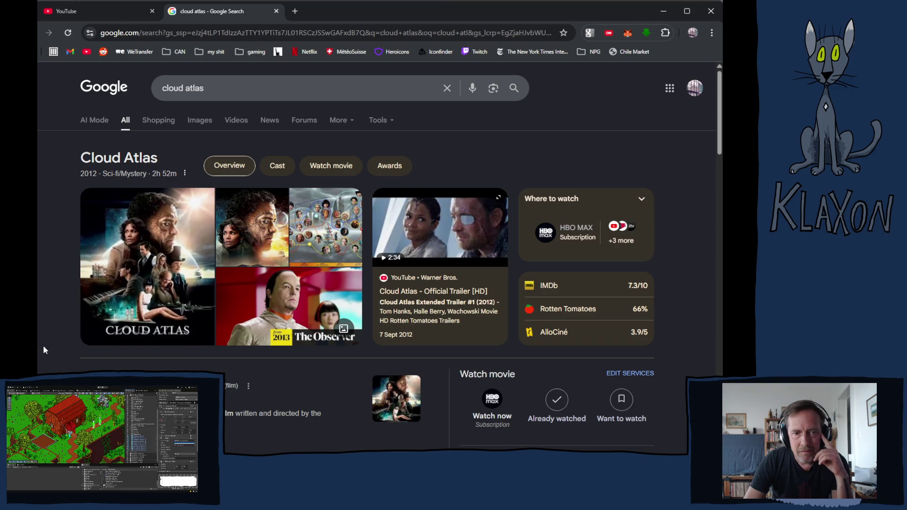
scroll(40, 349, "down", 1)
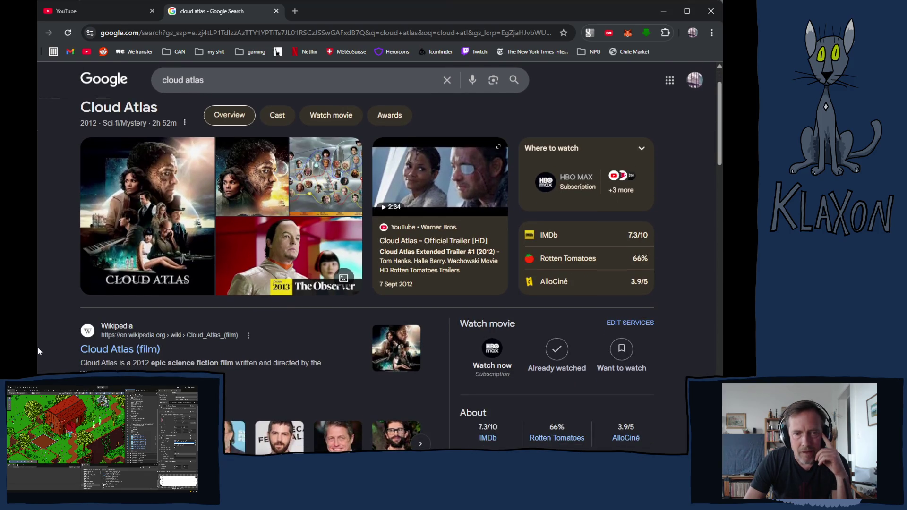
scroll(45, 359, "down", 2)
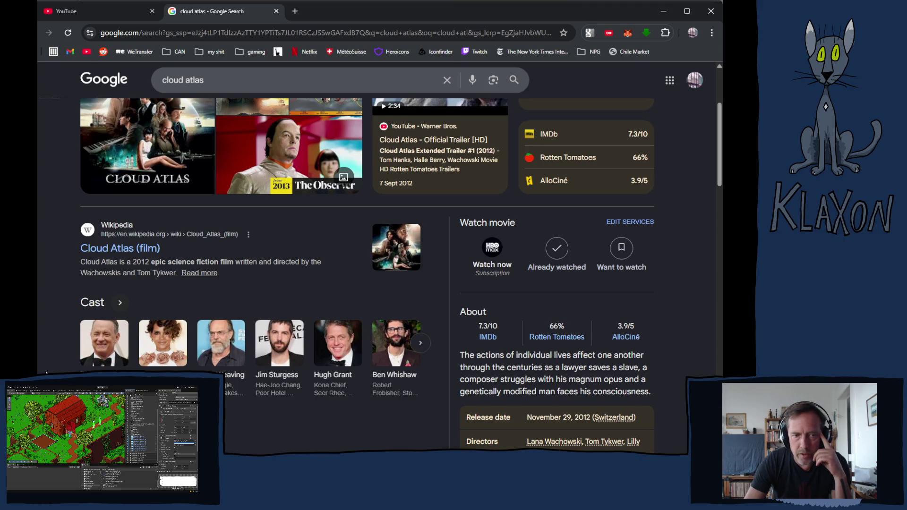
scroll(53, 366, "down", 3)
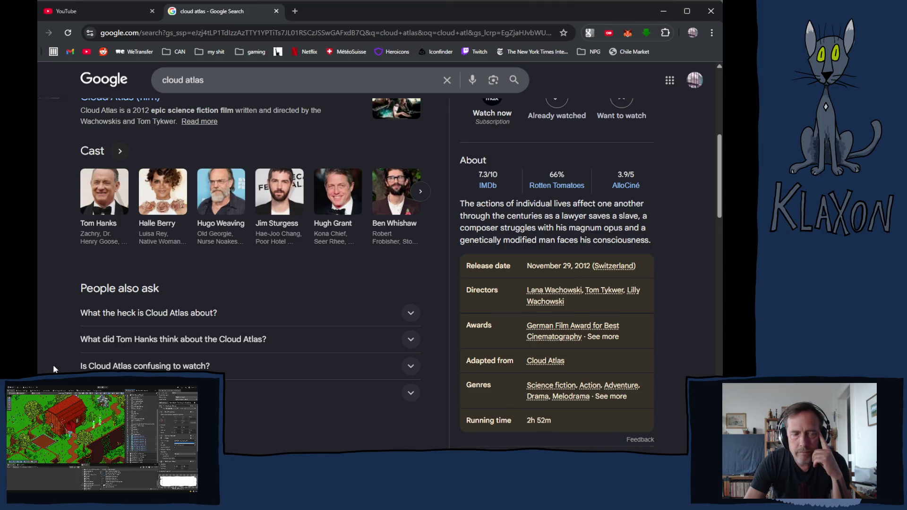
scroll(53, 368, "down", 3)
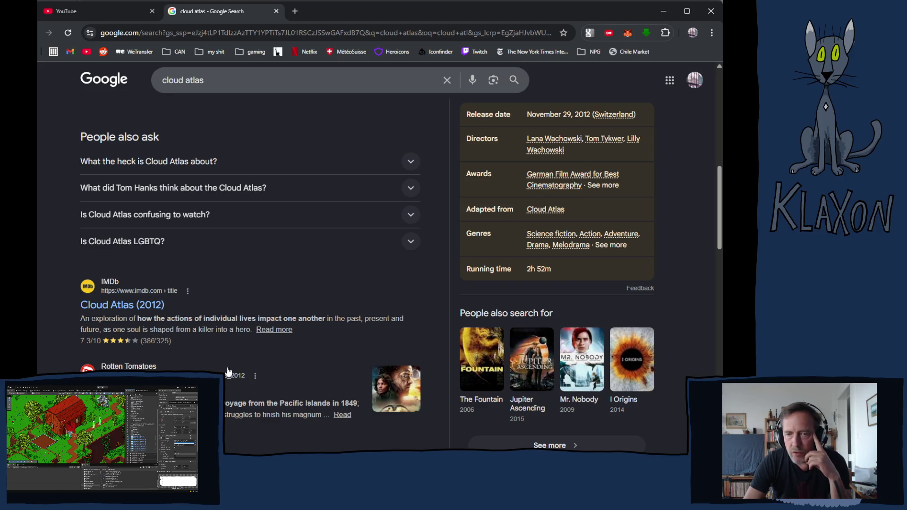
Open the Jupiter Ascending (2015) results from People also search for and scroll through them.
left_click(535, 369)
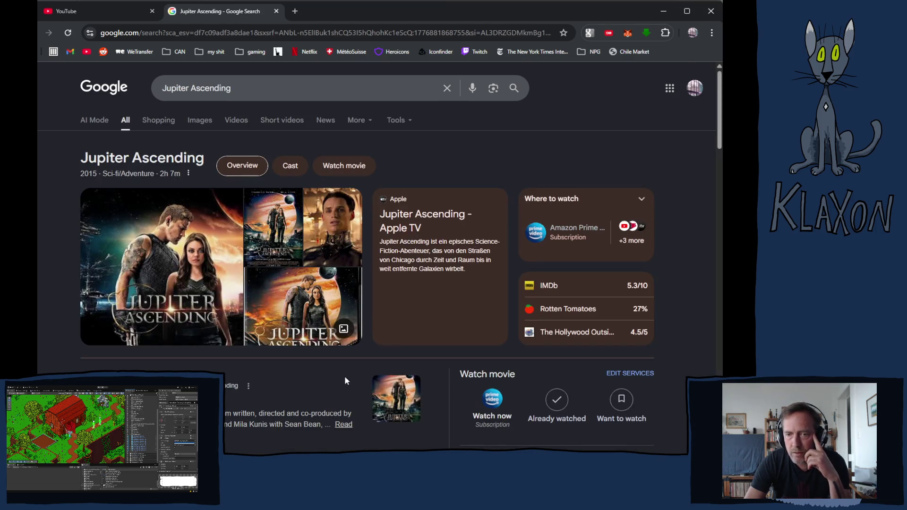
scroll(345, 378, "down", 4)
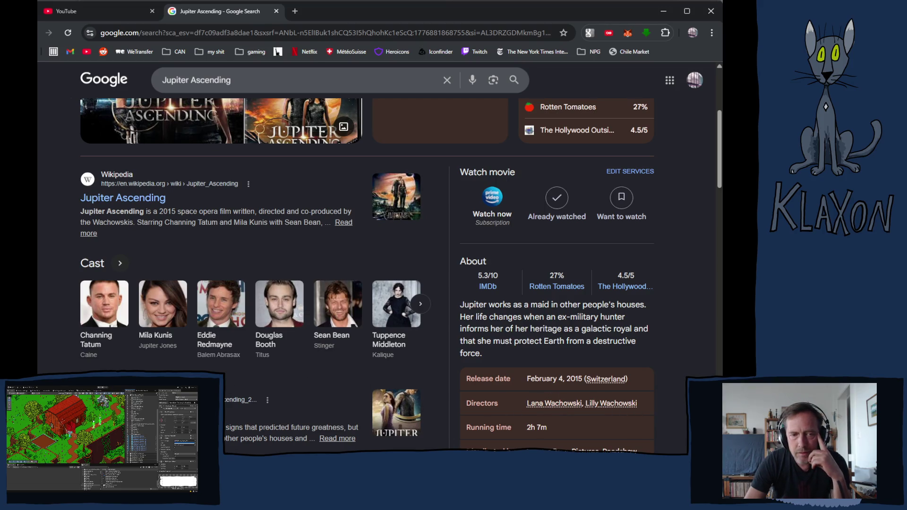
scroll(60, 372, "up", 3)
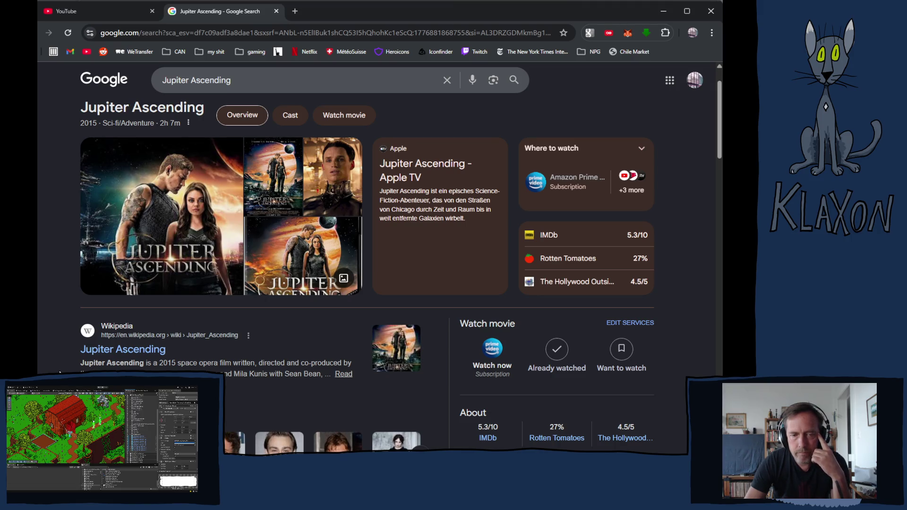
scroll(378, 236, "down", 2)
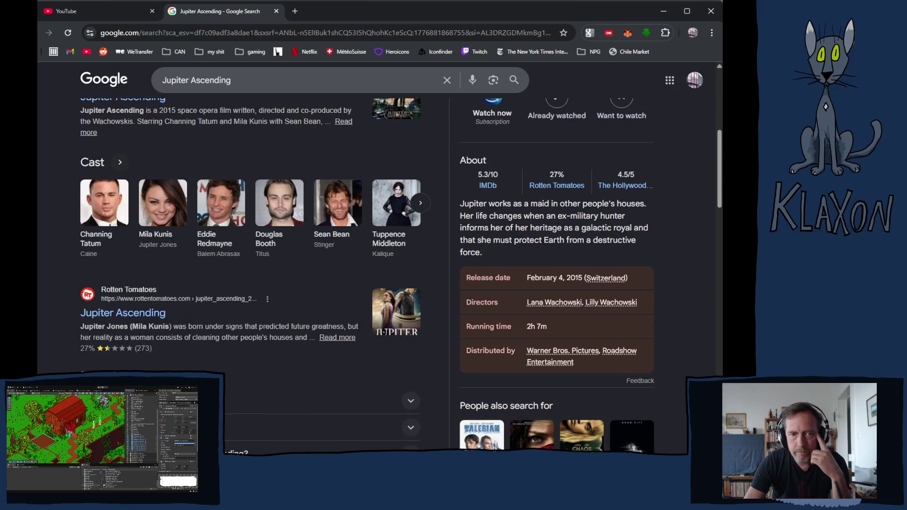
scroll(367, 275, "down", 3)
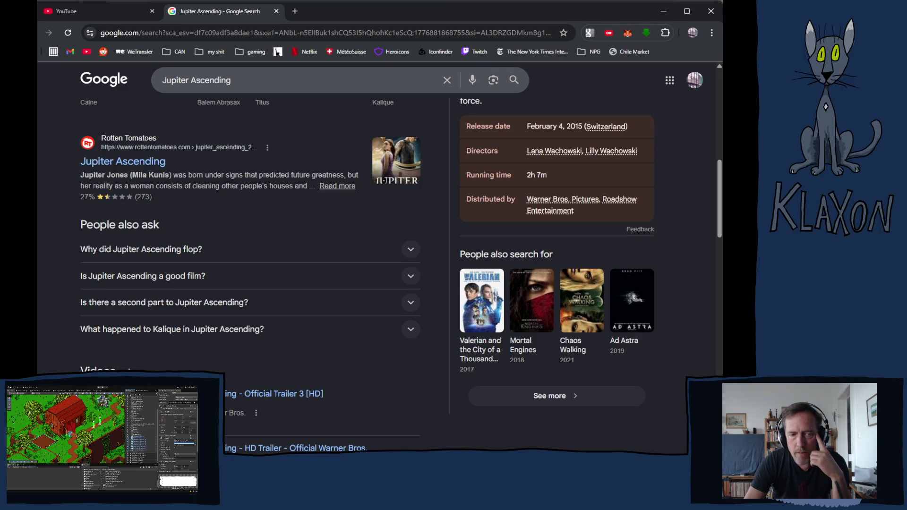
scroll(378, 236, "down", 8)
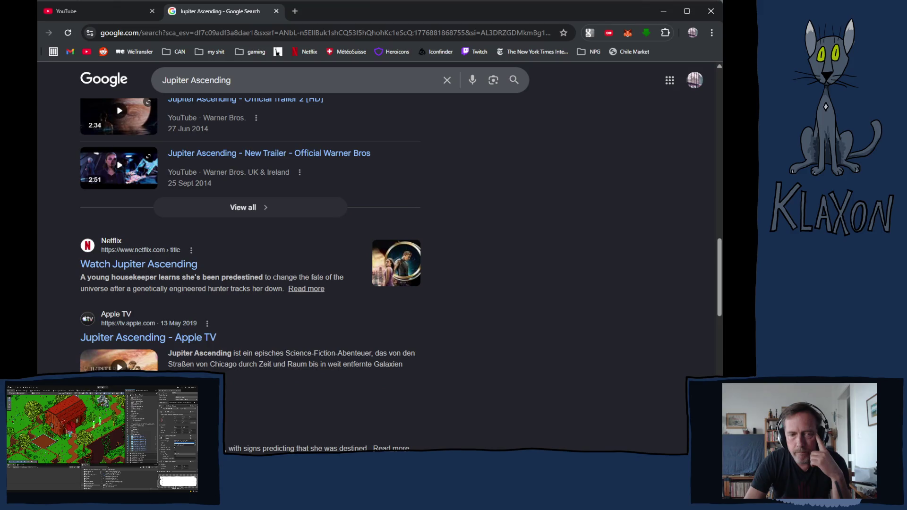
scroll(378, 236, "down", 3)
type("omega man")
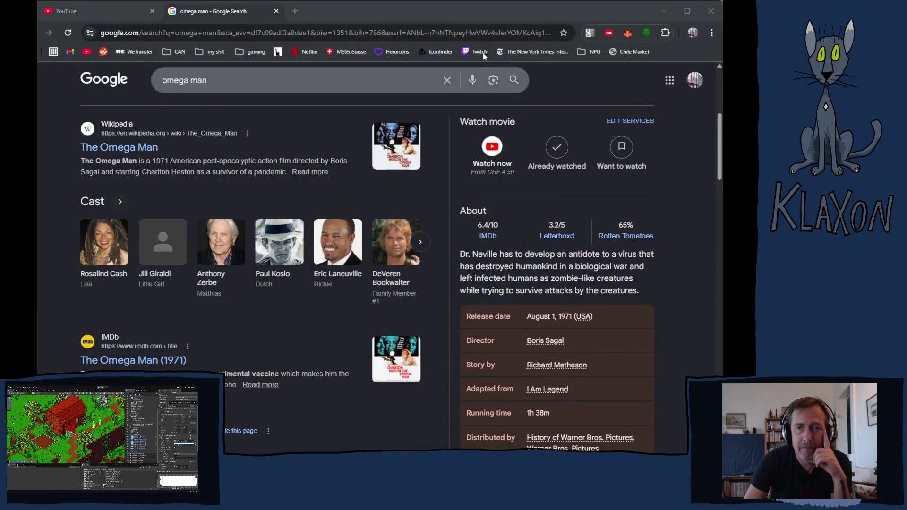
Scroll back up the Omega Man (1971) results page.
scroll(293, 245, "up", 3)
Scroll down the omega man results to related films like Soylent Green and the trailer videos.
scroll(293, 245, "up", 3)
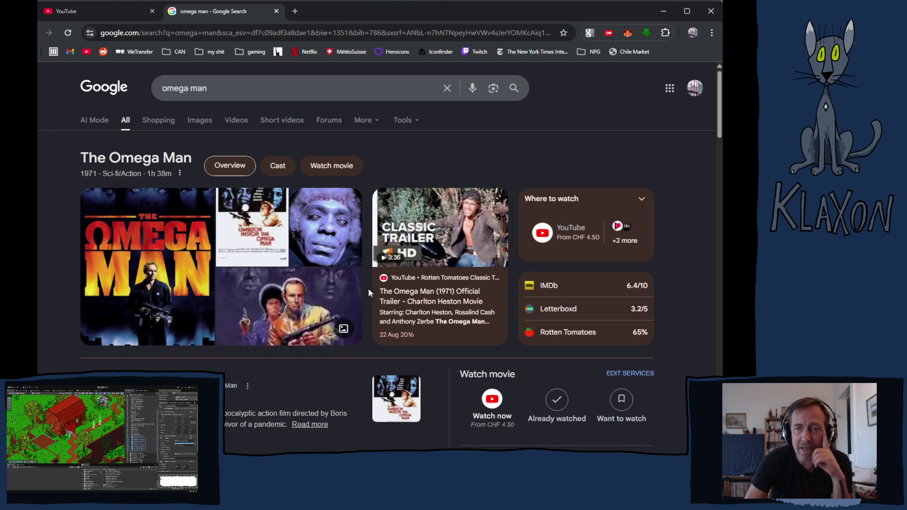
mouse_move(441, 342)
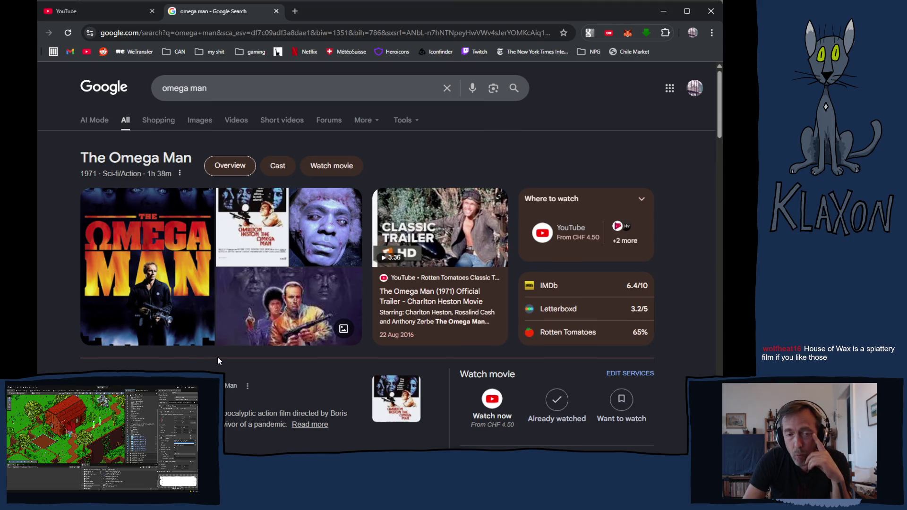
scroll(217, 363, "down", 5)
scroll(219, 359, "down", 3)
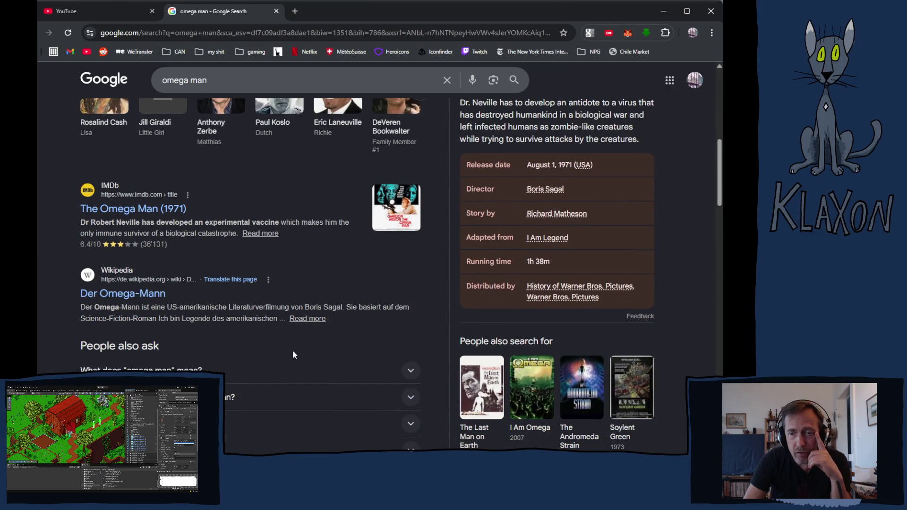
scroll(333, 352, "down", 2)
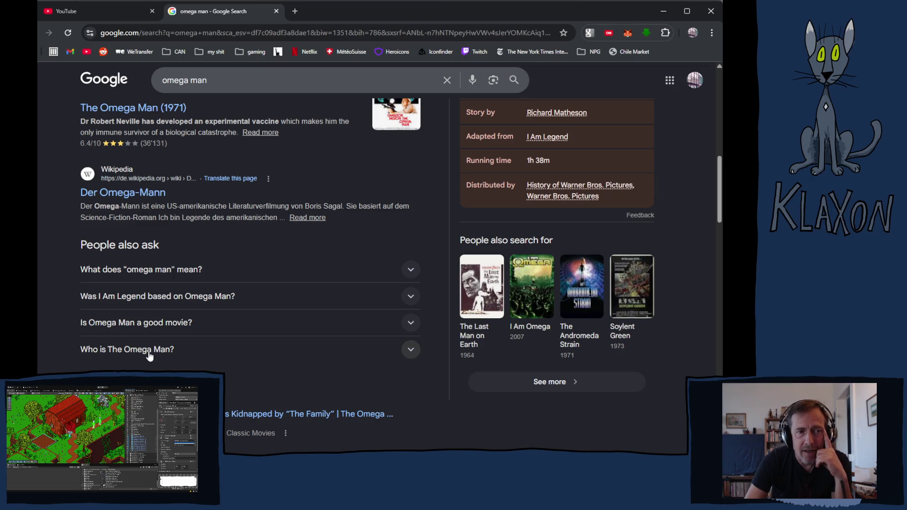
scroll(182, 340, "down", 2)
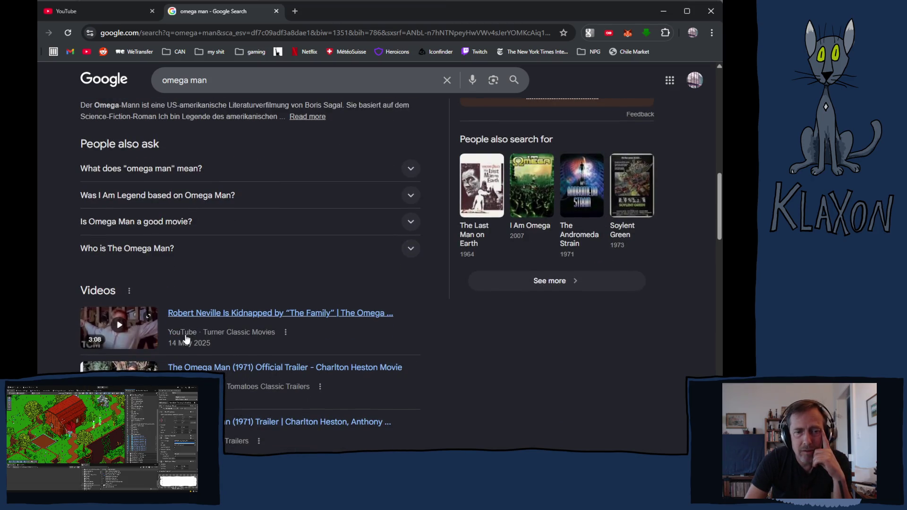
scroll(502, 348, "down", 4)
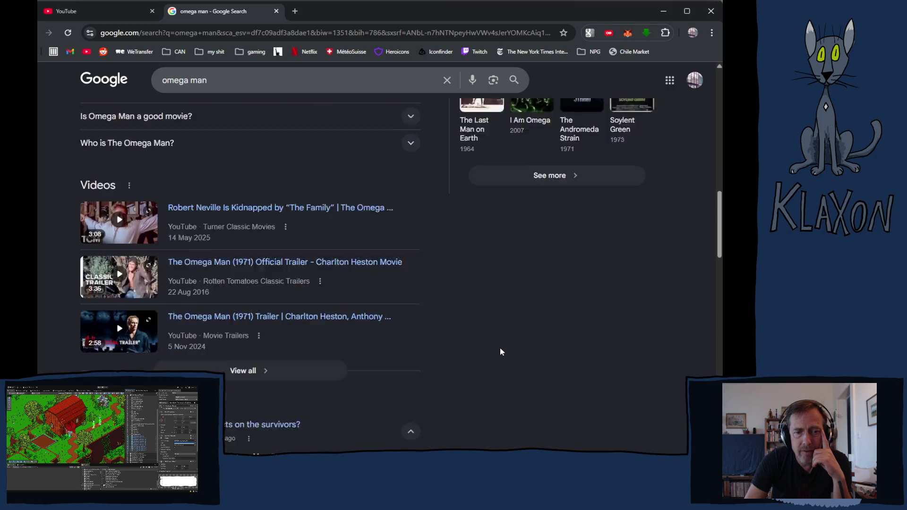
Replace the omega man query with 'house of wax 1953' and browse its results.
left_click(221, 83)
left_click_drag(220, 82, 152, 89)
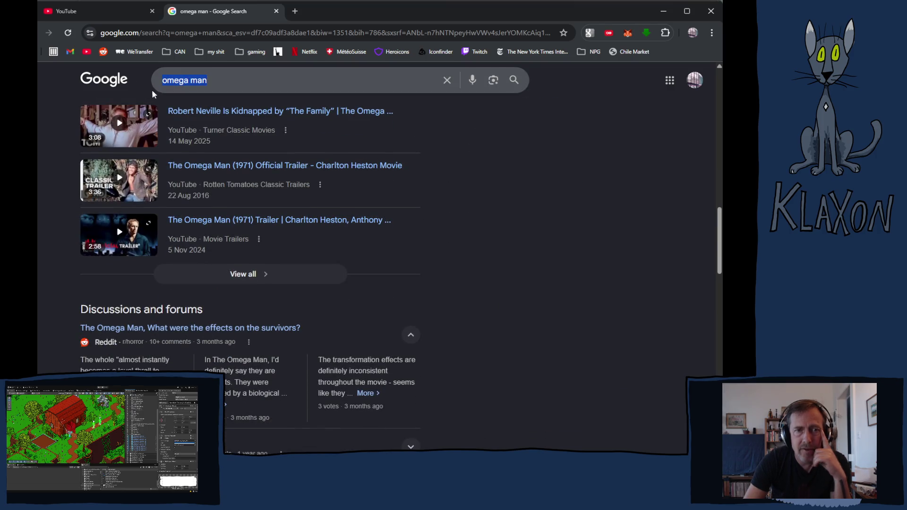
type("hou")
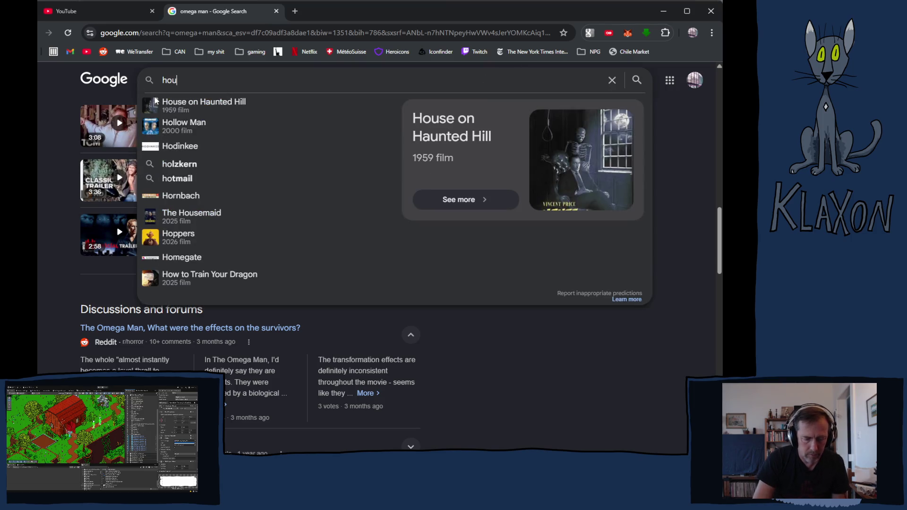
type("se of ")
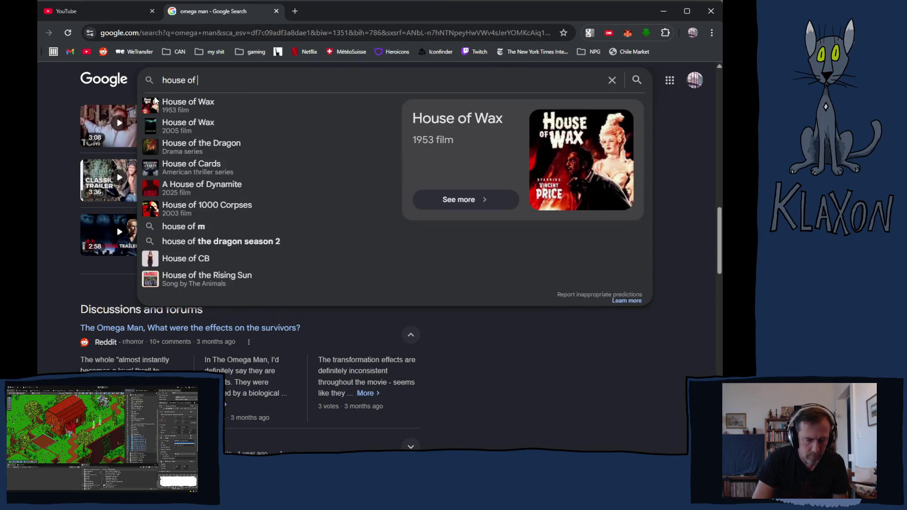
type("wax 1953")
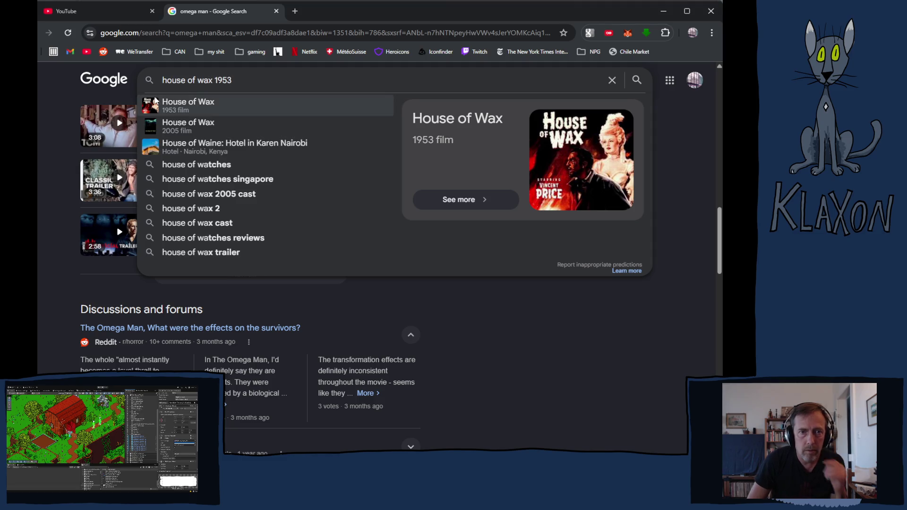
key("Return")
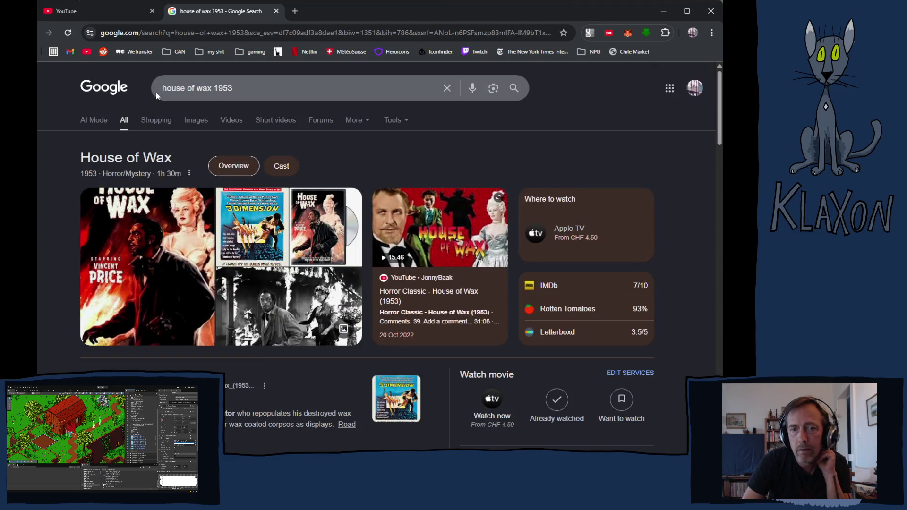
scroll(402, 262, "down", 4)
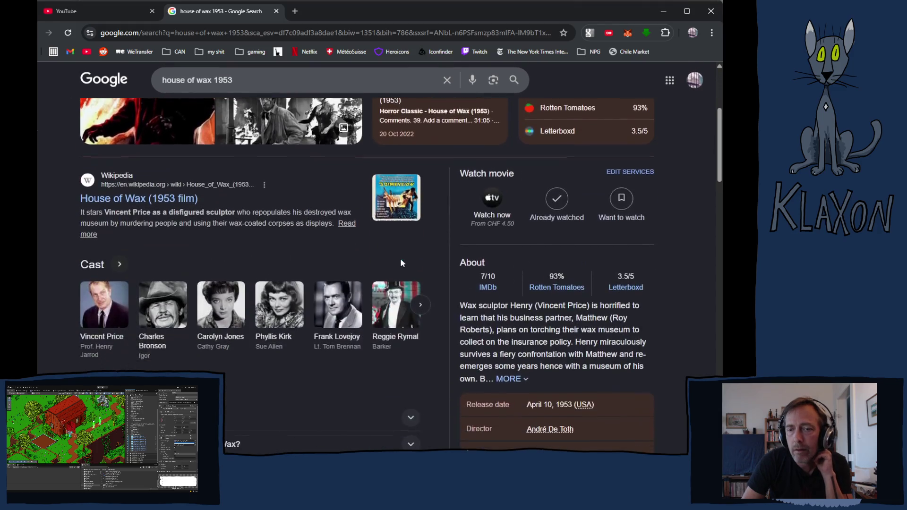
scroll(437, 284, "down", 3)
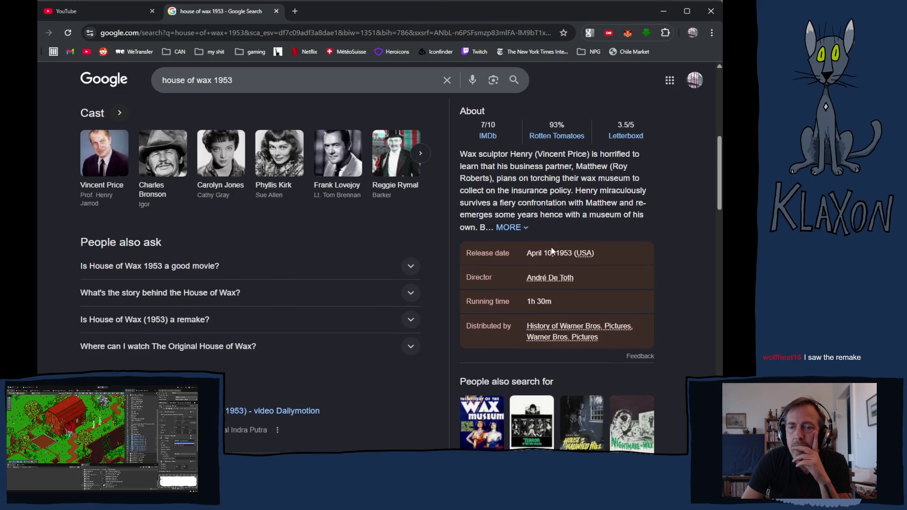
scroll(551, 246, "up", 7)
key("alt+Left")
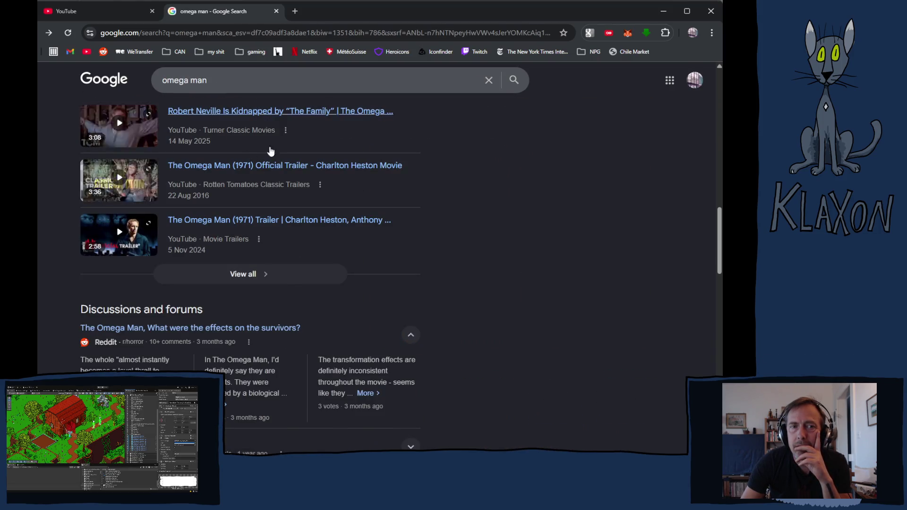
key("alt+Right")
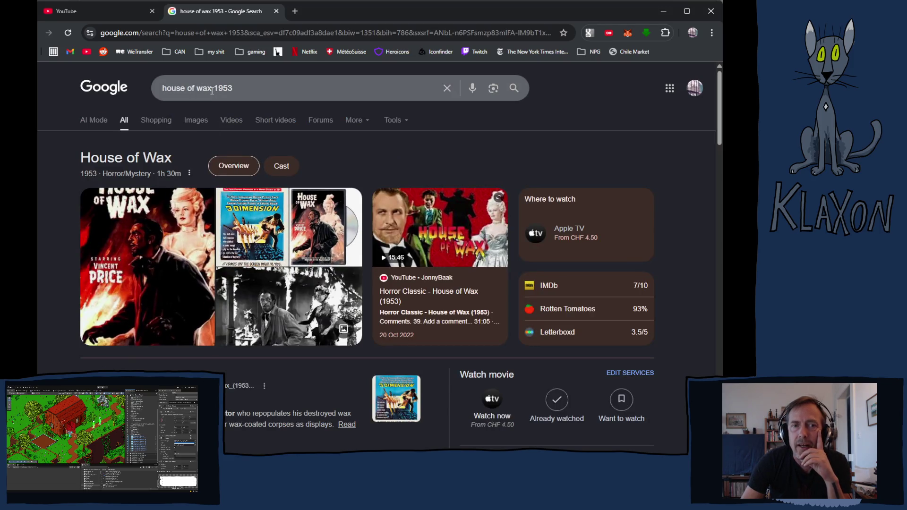
Drop the year and search 'house of wax', reaching the 2005 film's results (IMDb 5.5/10).
double_click(222, 88)
key("BackSpace")
key("Return")
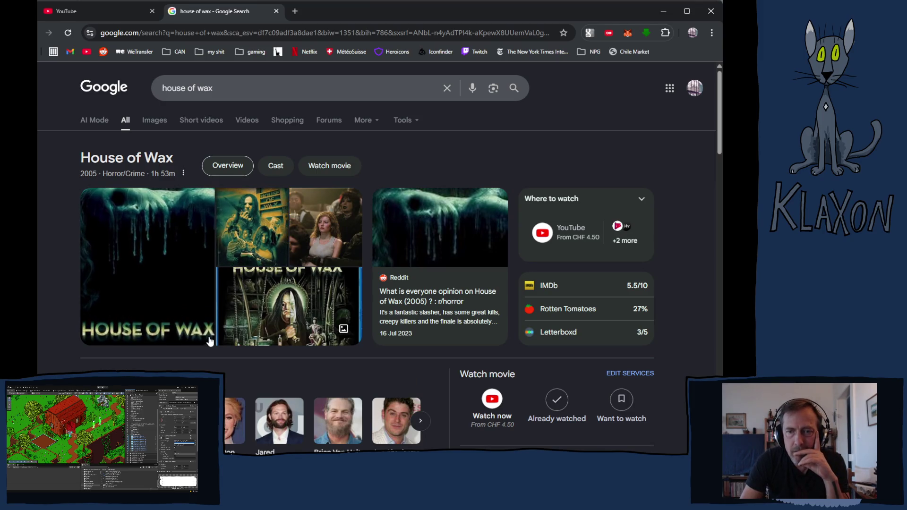
scroll(211, 340, "down", 2)
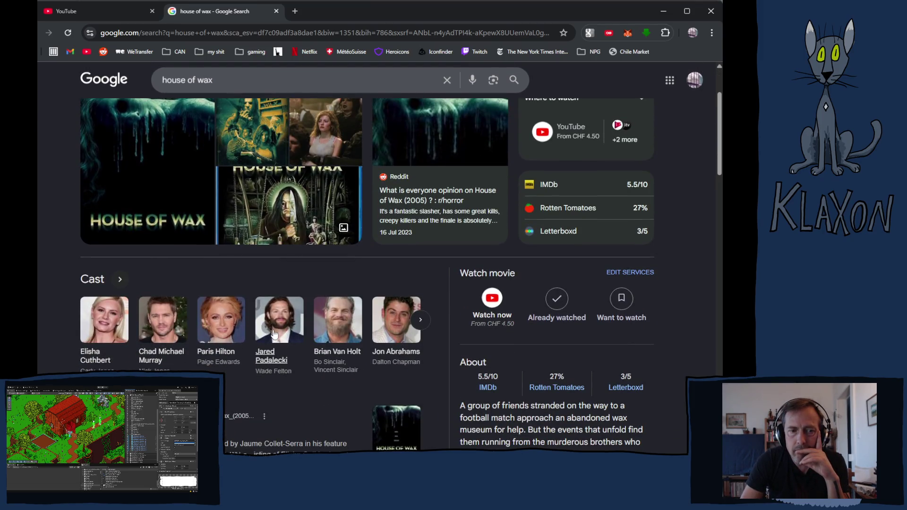
scroll(274, 334, "down", 3)
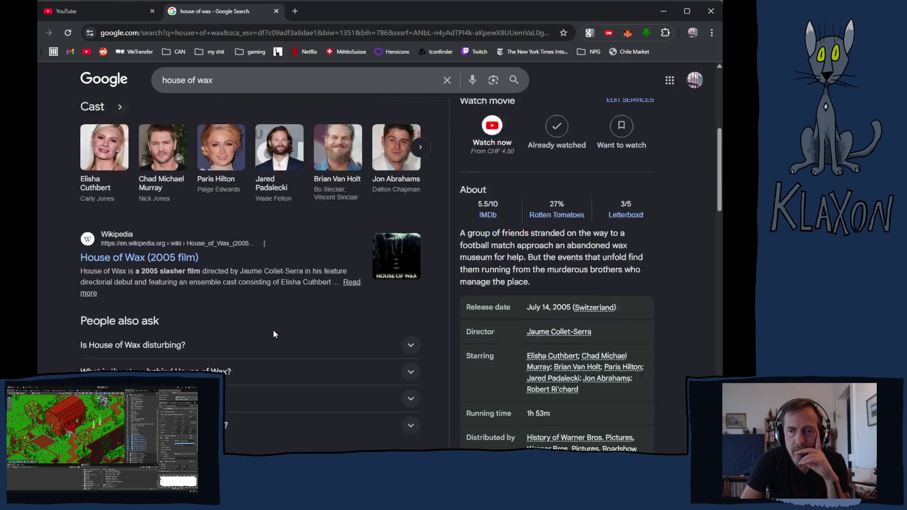
scroll(275, 334, "down", 2)
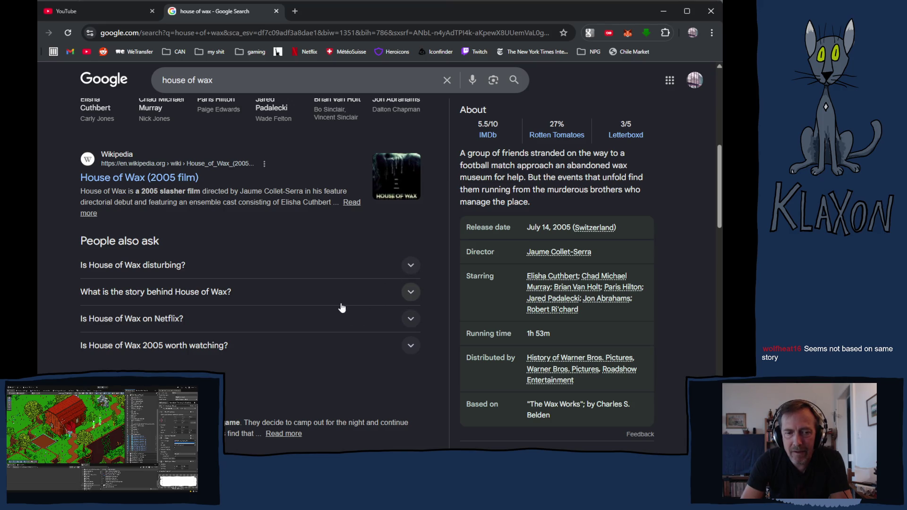
Go back to the 'house of wax 1953' results and review the 1953 film's cast and details.
key("alt+Left")
scroll(360, 302, "down", 5)
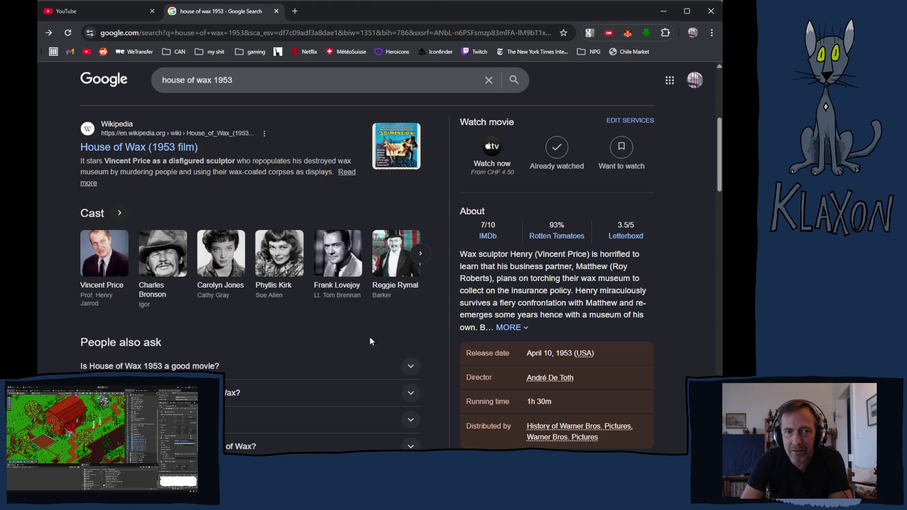
scroll(305, 342, "down", 3)
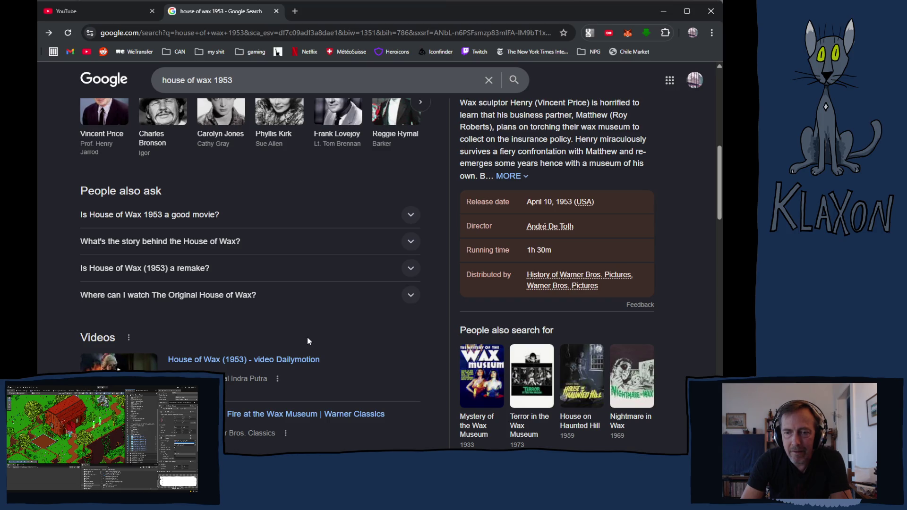
scroll(307, 337, "down", 5)
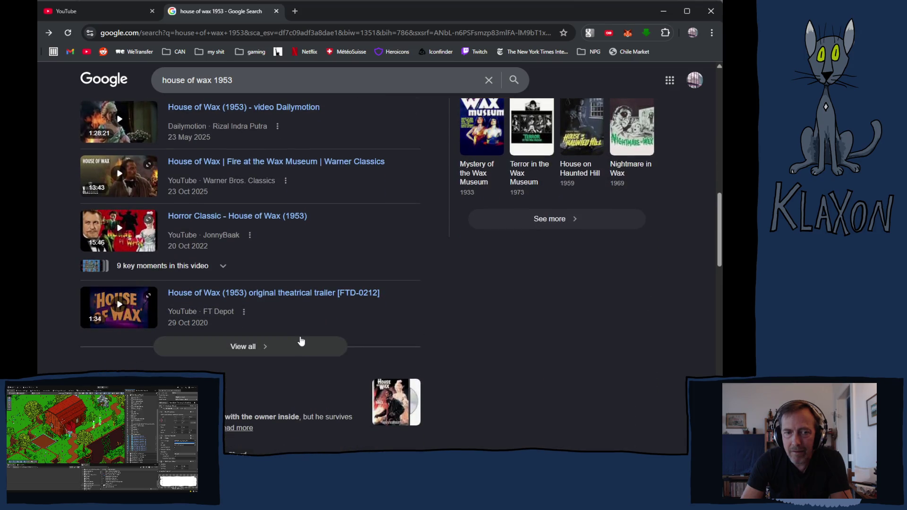
scroll(301, 342, "up", 10)
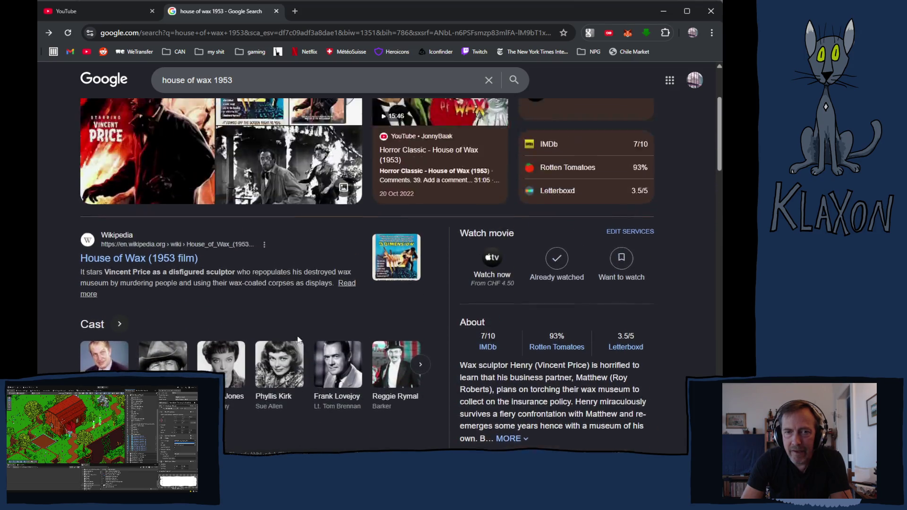
scroll(297, 339, "up", 3)
key("slash")
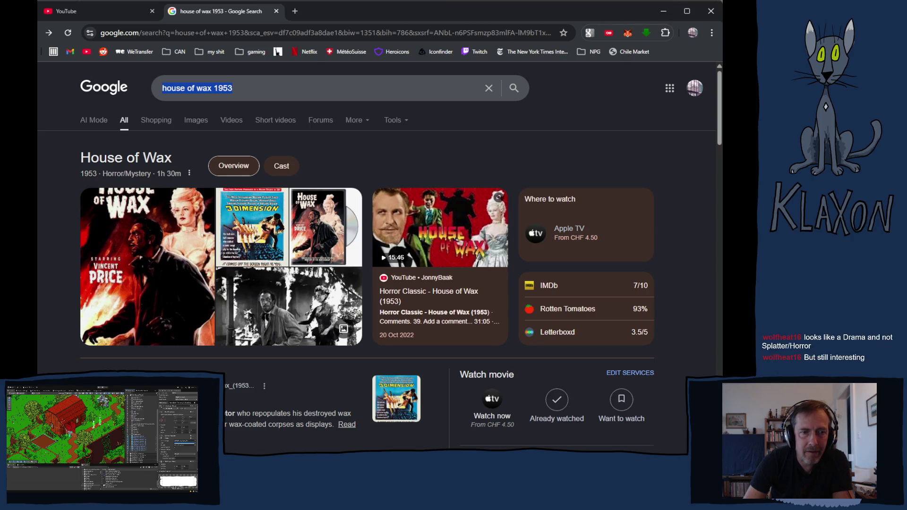
scroll(253, 351, "down", 2)
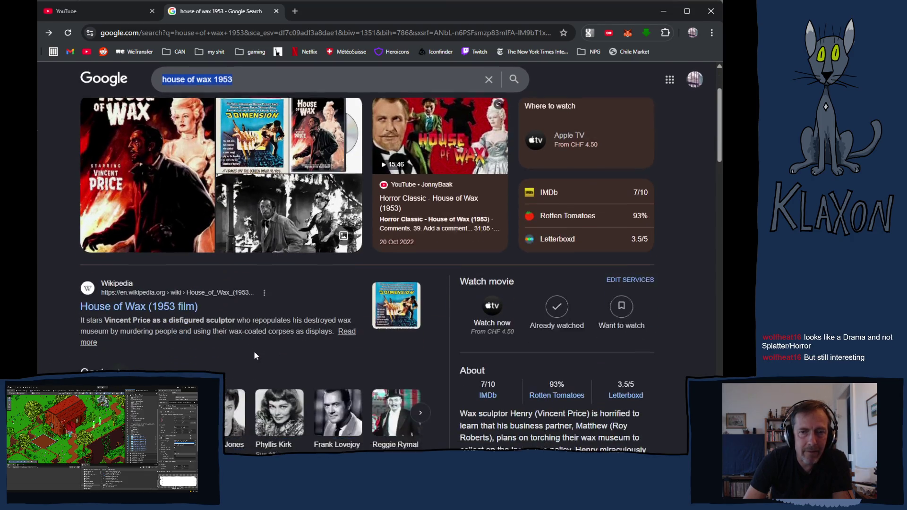
type("r")
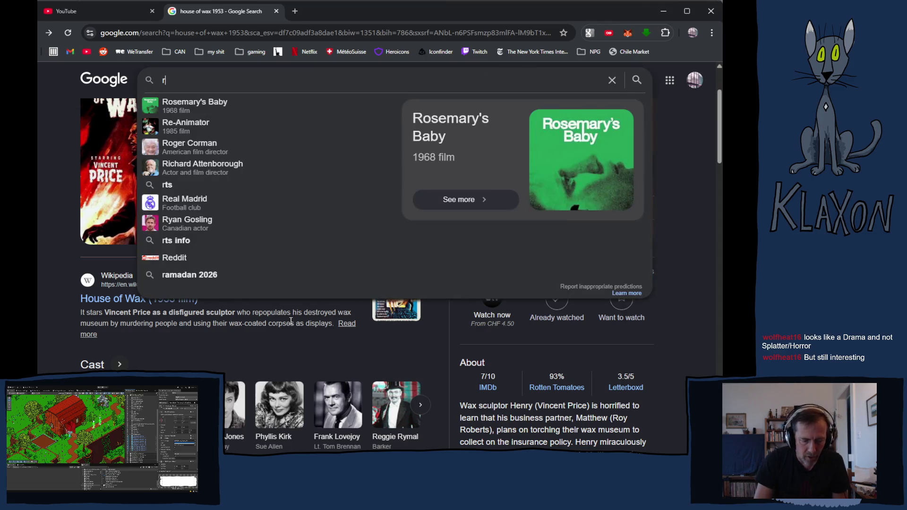
type("oger corman")
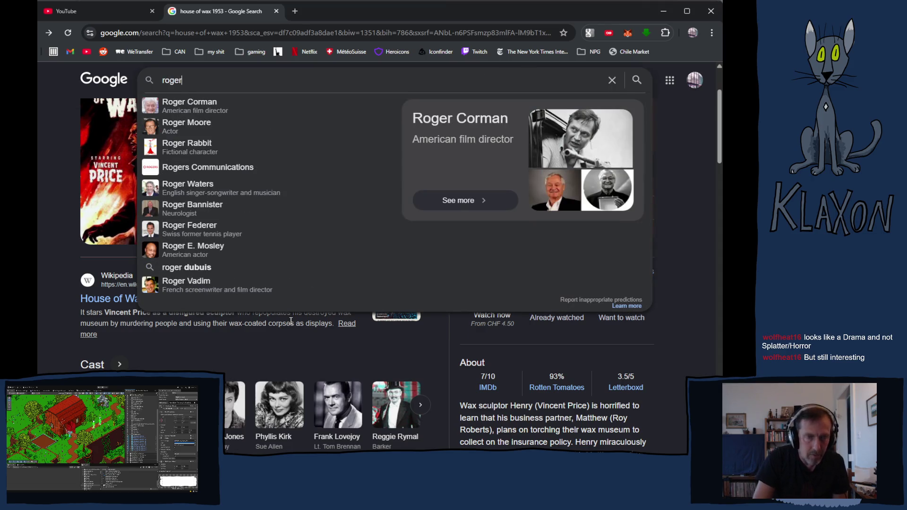
key("Return")
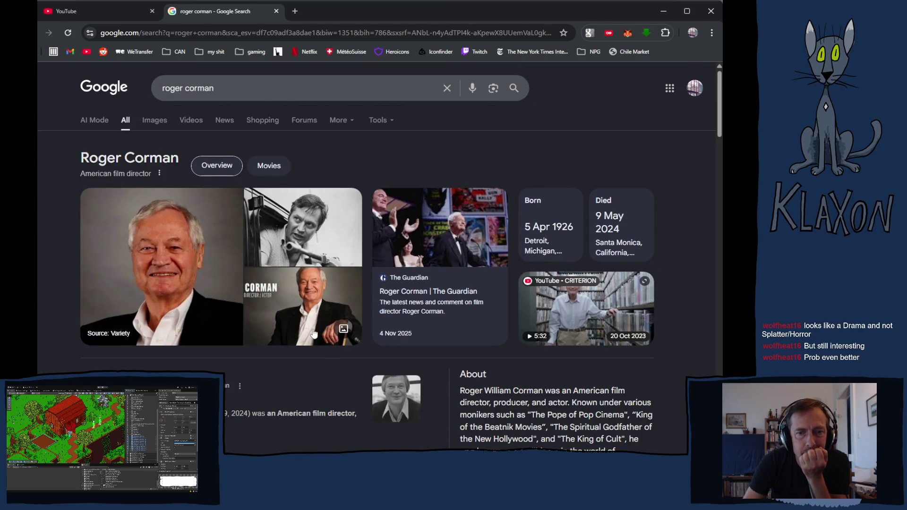
scroll(312, 333, "down", 3)
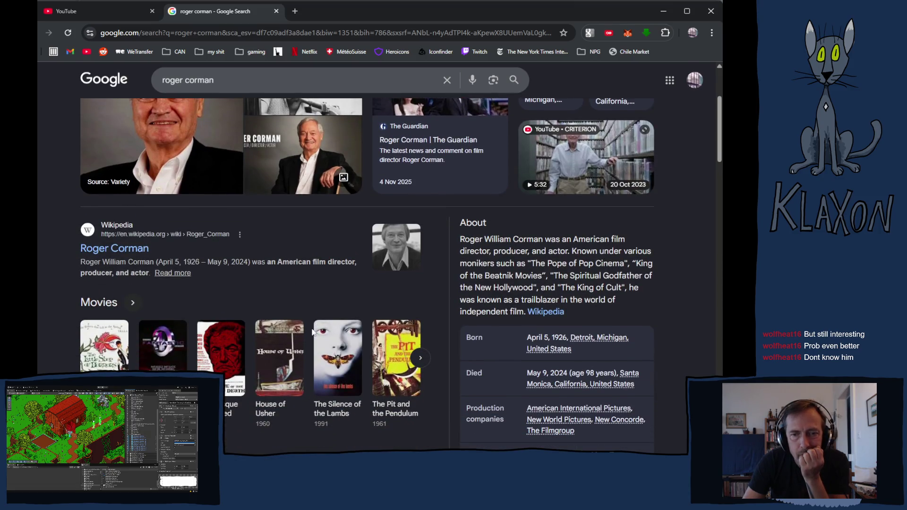
scroll(312, 332, "down", 1)
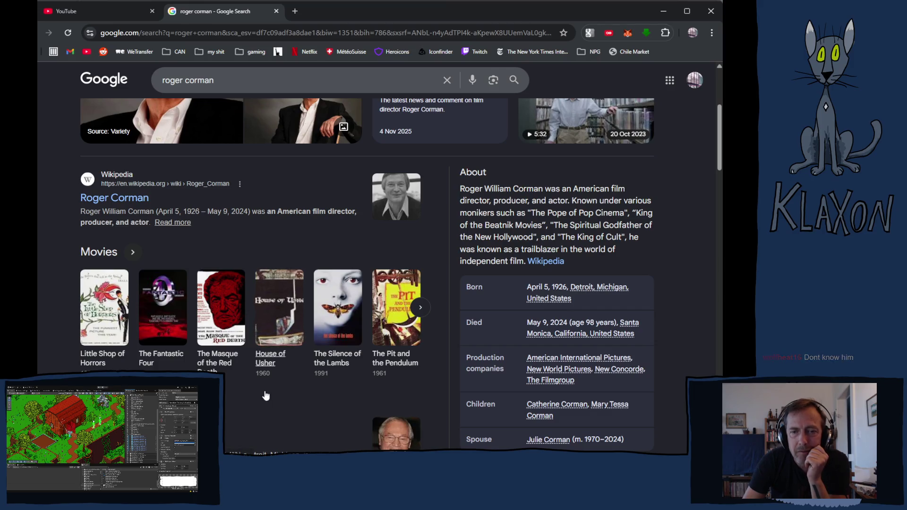
scroll(312, 378, "down", 5)
scroll(313, 381, "down", 1)
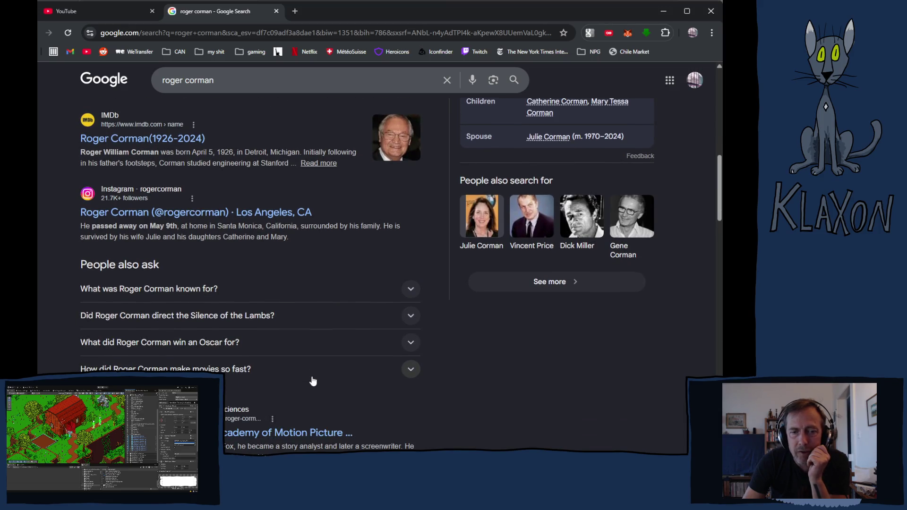
scroll(313, 381, "down", 6)
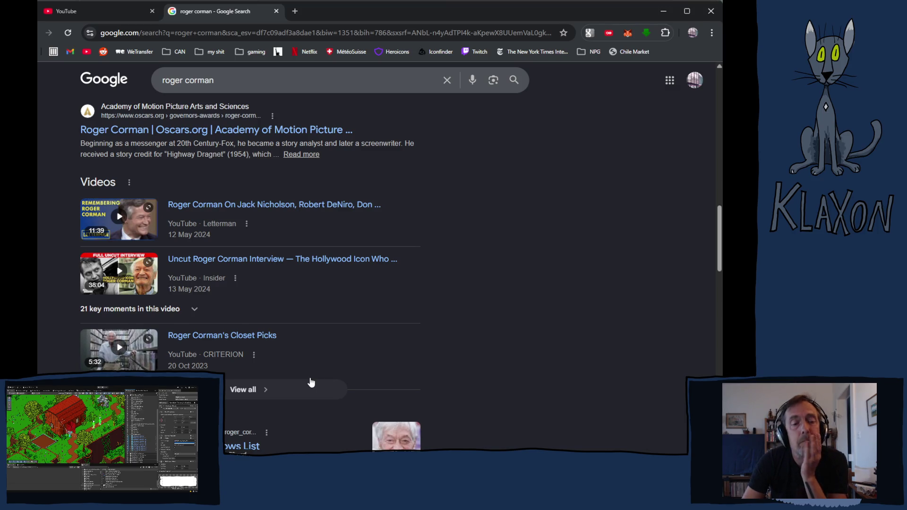
scroll(457, 382, "down", 2)
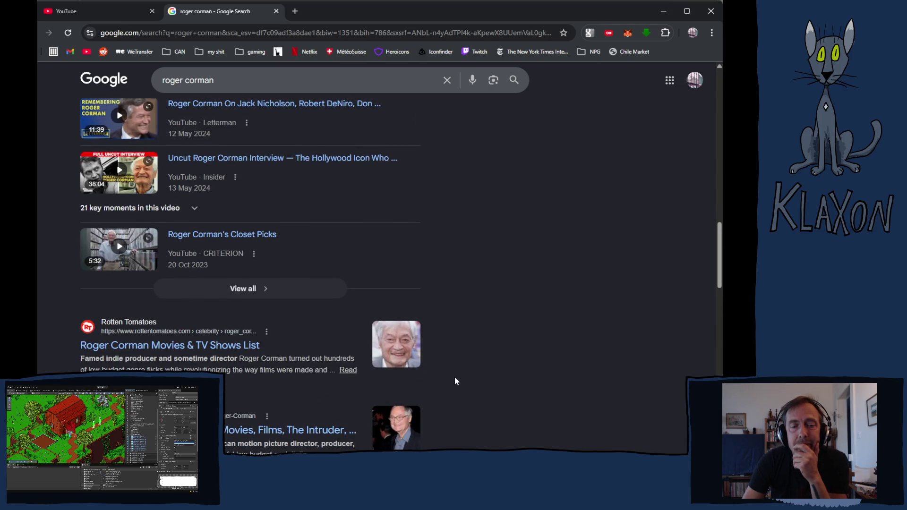
scroll(454, 374, "up", 9)
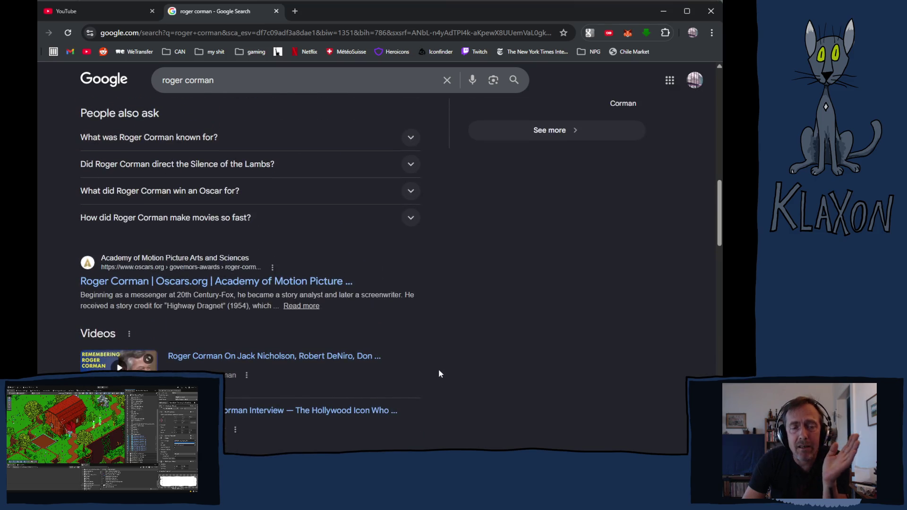
scroll(396, 360, "up", 5)
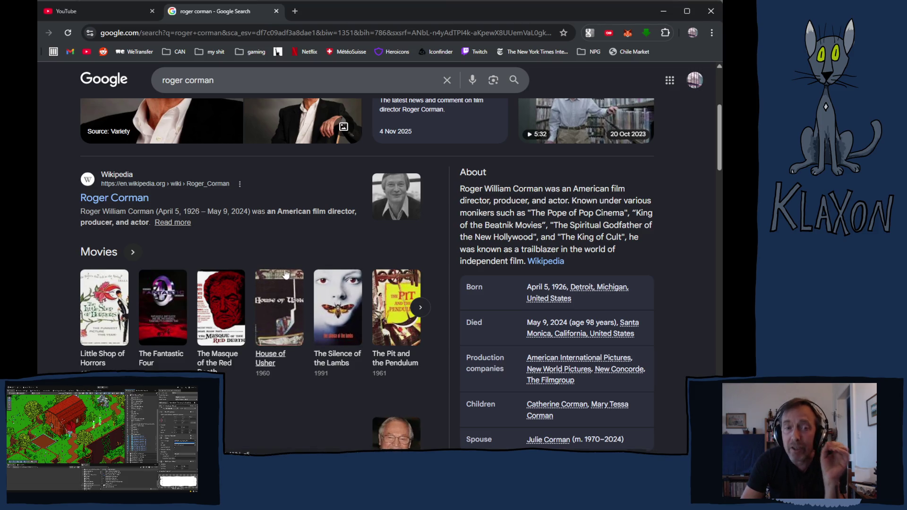
scroll(279, 274, "up", 2)
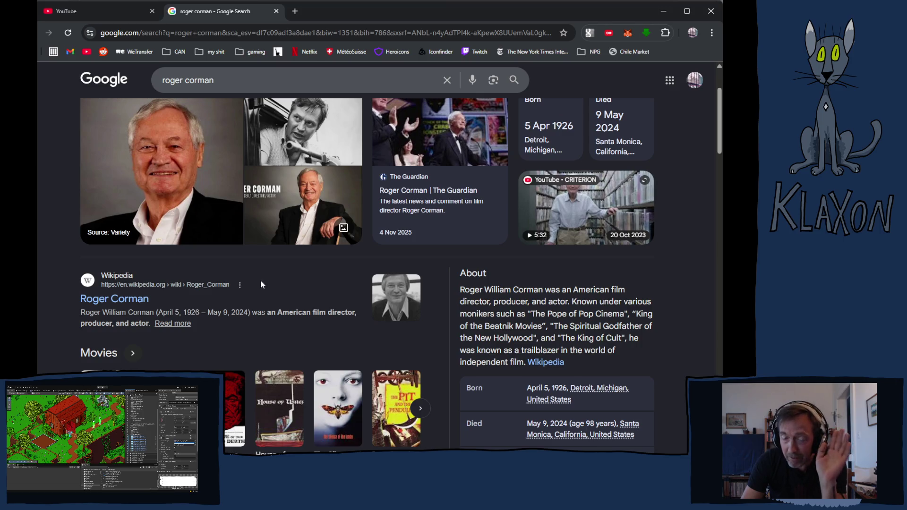
scroll(262, 279, "up", 2)
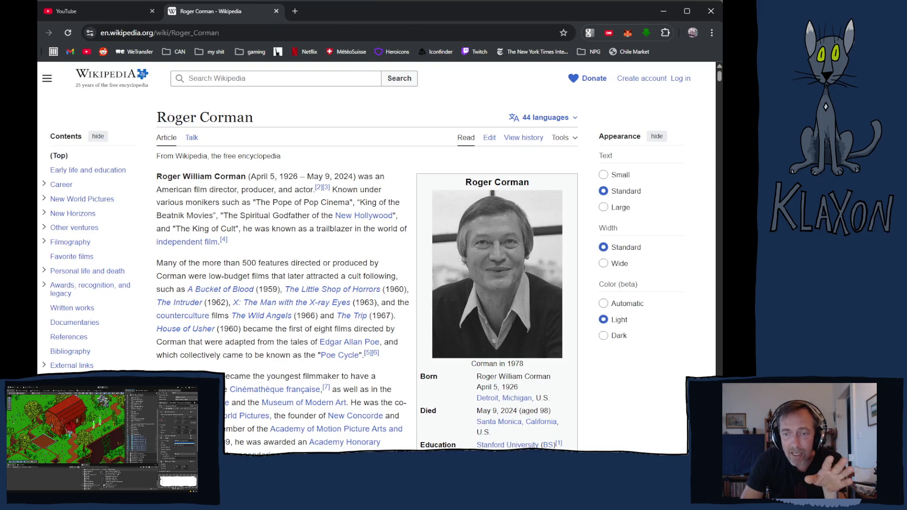
Read Roger Corman's Early life and Career down to 1950s films like Attack of the Crab Monsters.
scroll(361, 338, "down", 3)
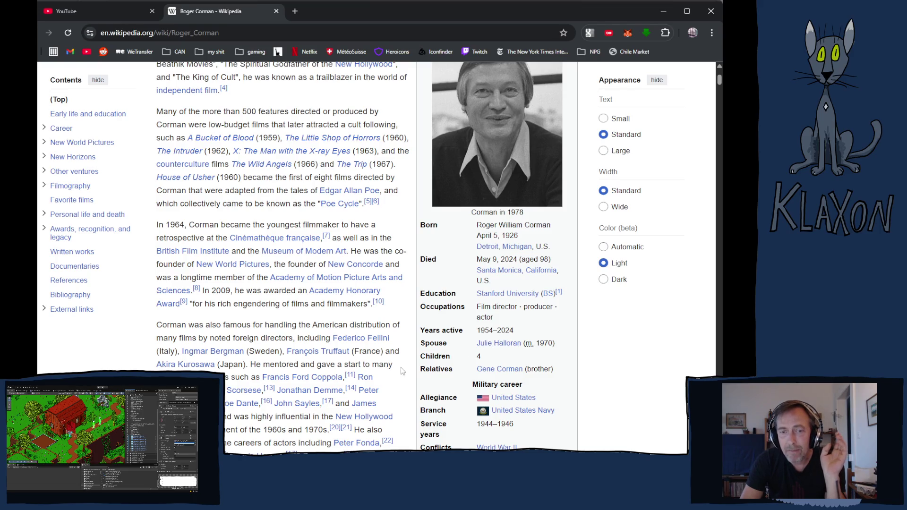
scroll(390, 362, "down", 7)
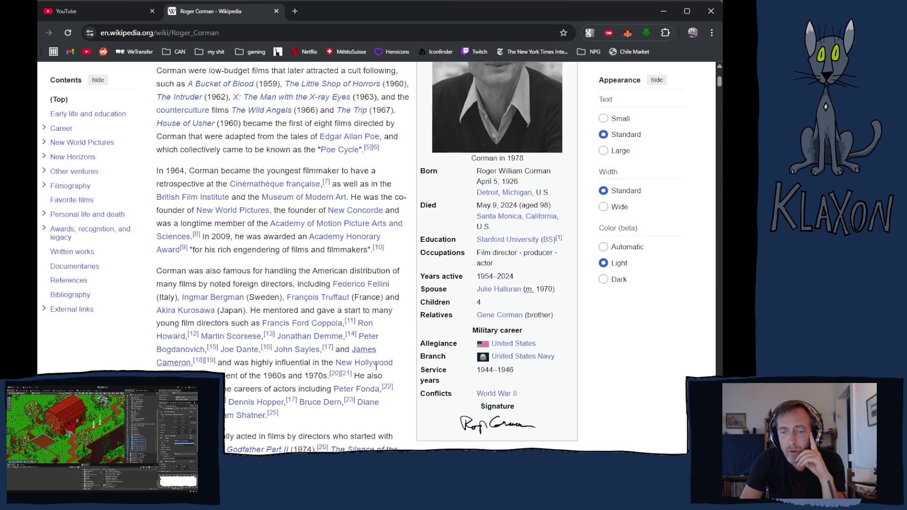
scroll(376, 375, "down", 3)
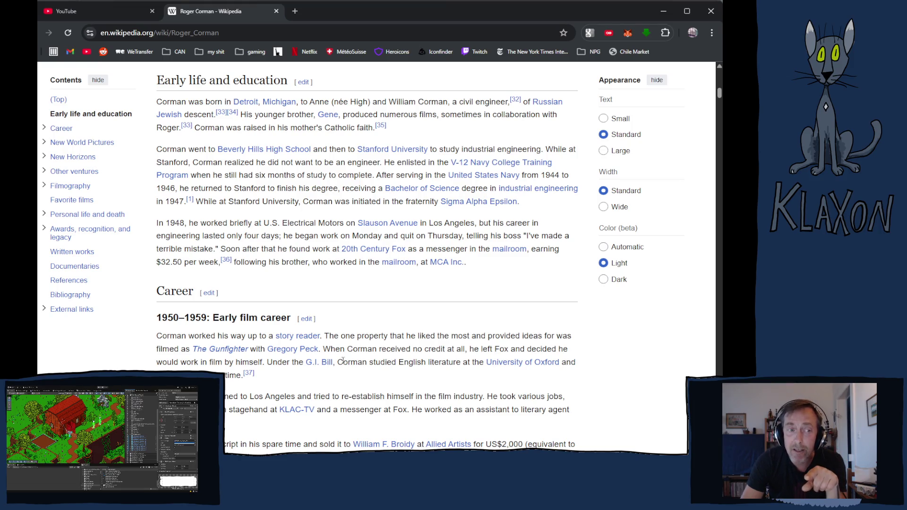
scroll(341, 360, "down", 4)
scroll(341, 355, "down", 5)
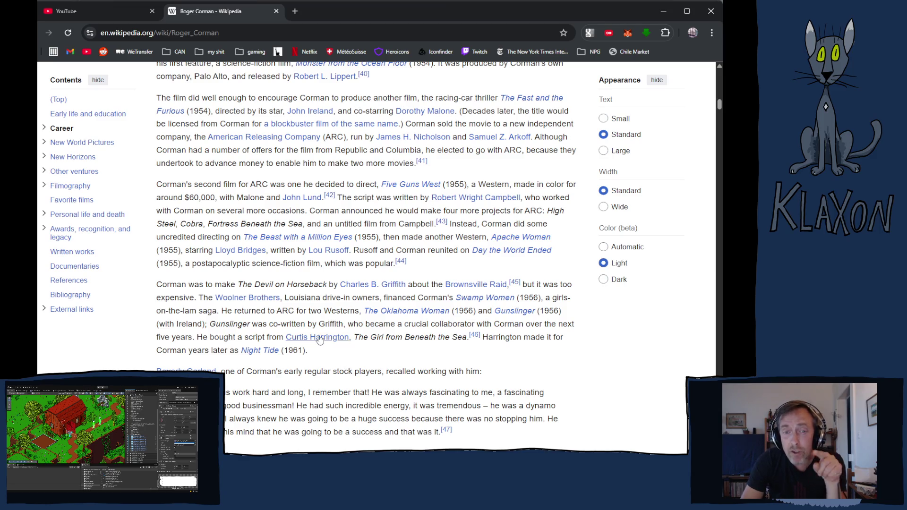
scroll(315, 328, "down", 3)
scroll(315, 328, "down", 5)
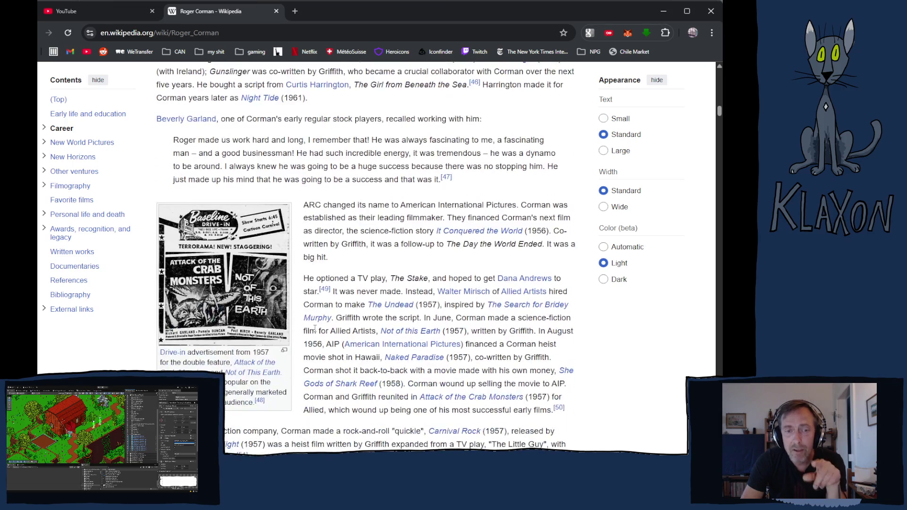
scroll(315, 332, "down", 2)
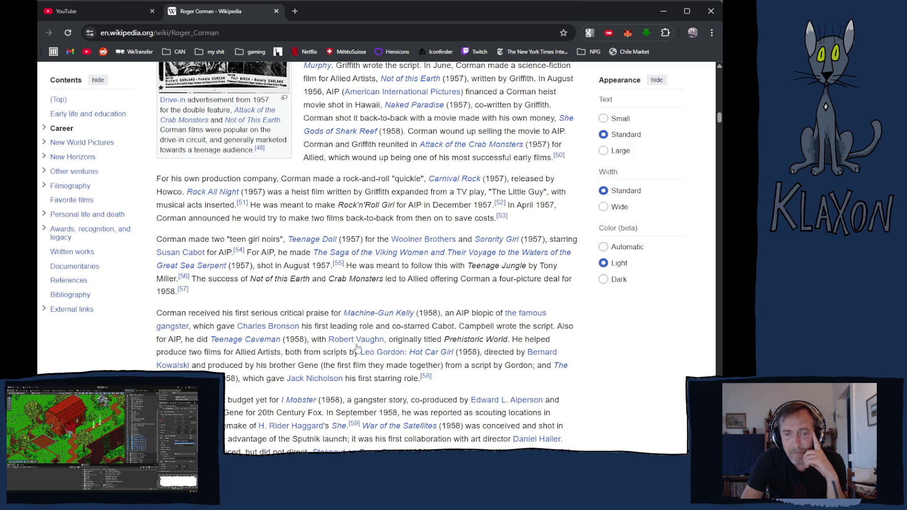
mouse_move(385, 341)
scroll(276, 361, "down", 1)
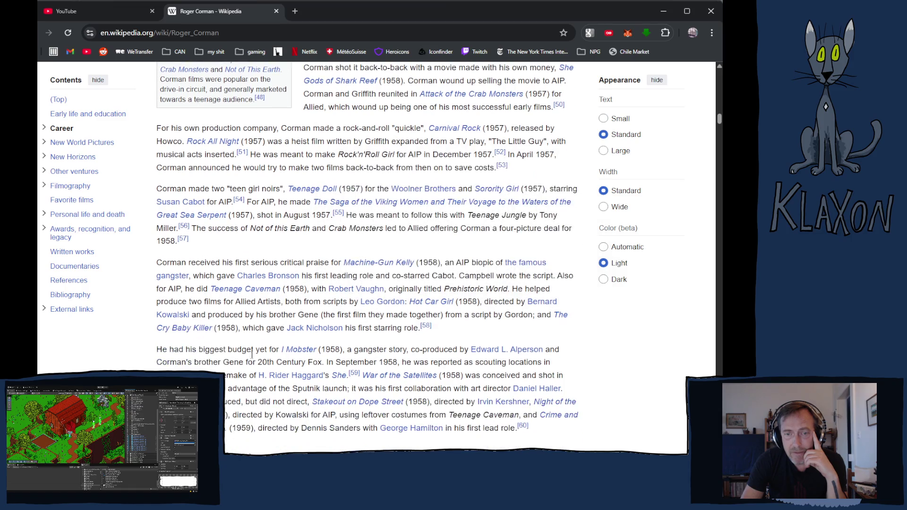
Highlight the Jack Nicholson sentence, glance at The Cry Baby Killer article, and return to Corman.
left_click_drag(246, 332, 428, 337)
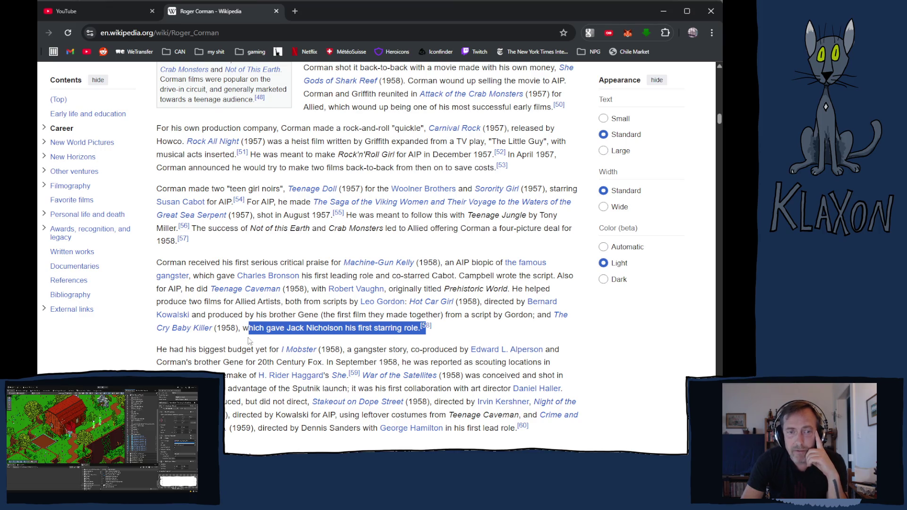
left_click(197, 333)
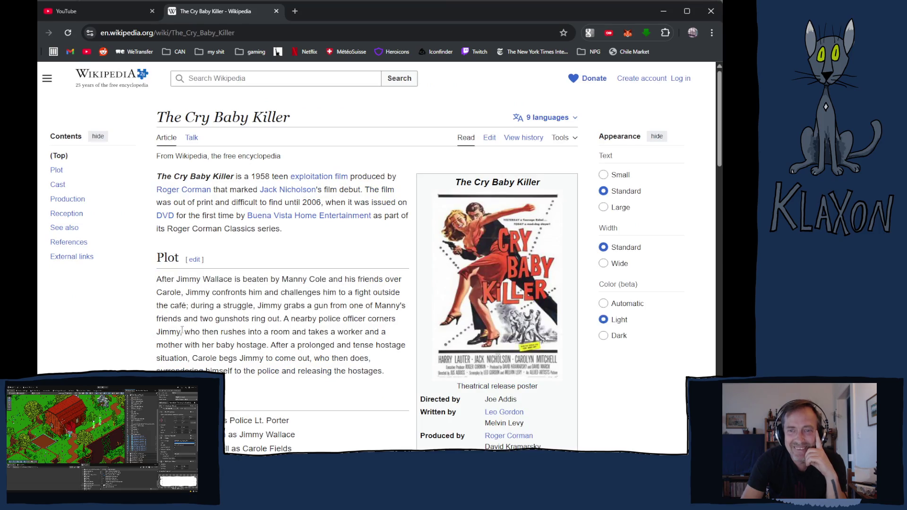
scroll(331, 341, "down", 2)
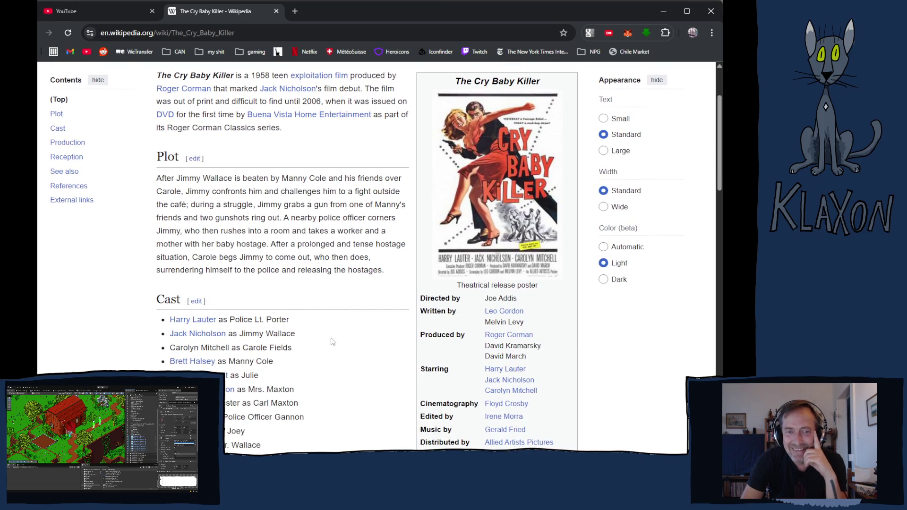
key("alt+Left")
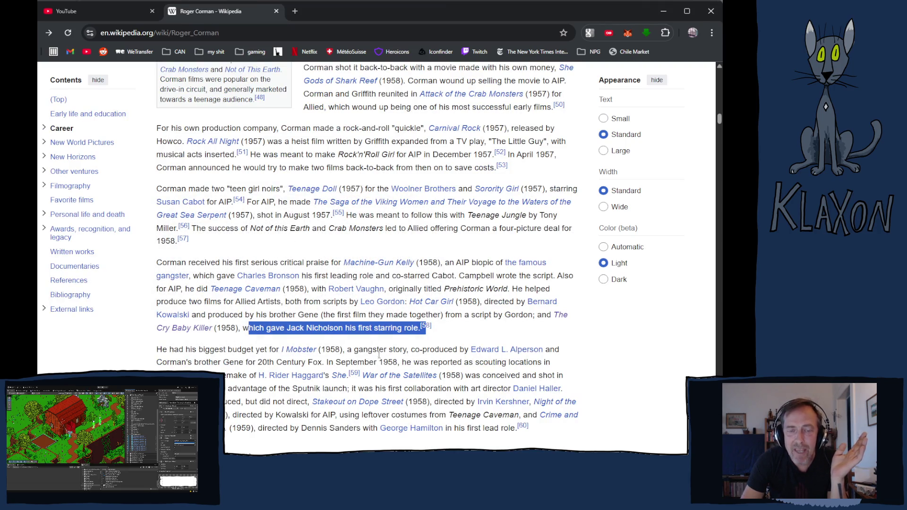
scroll(380, 354, "down", 3)
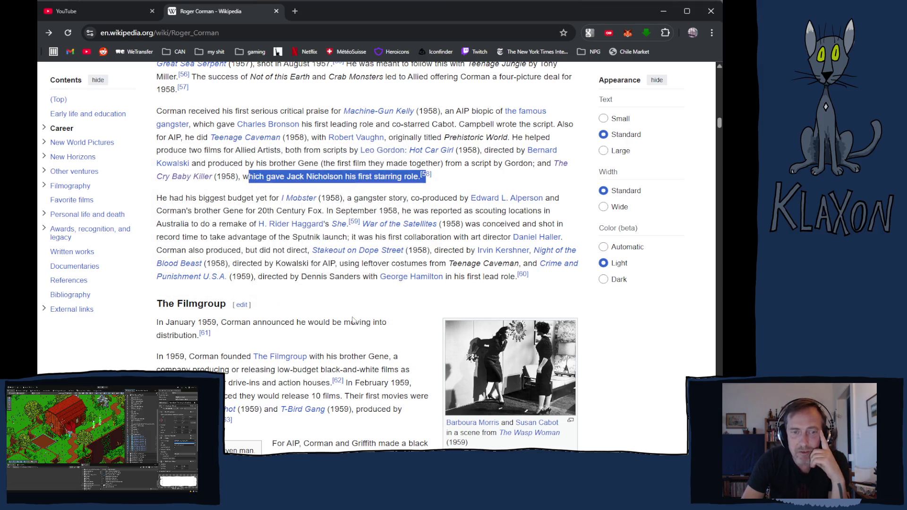
scroll(348, 312, "down", 3)
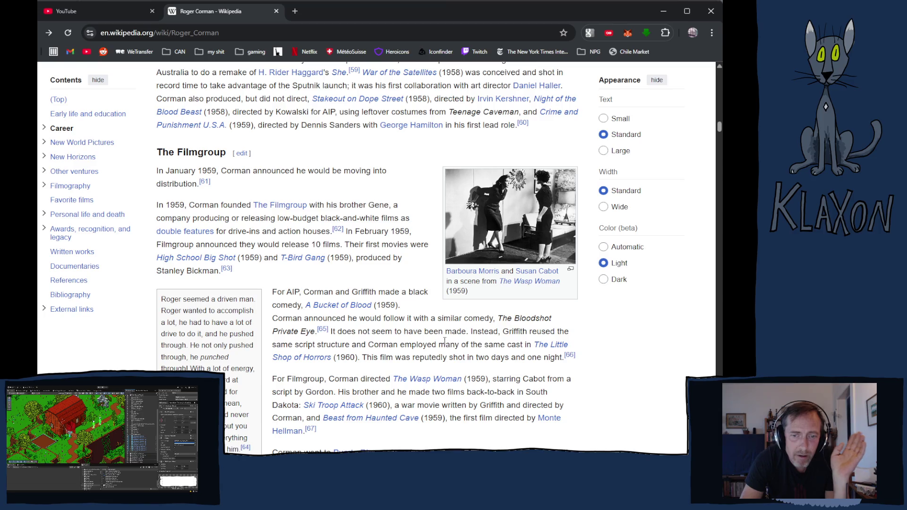
scroll(434, 317, "down", 6)
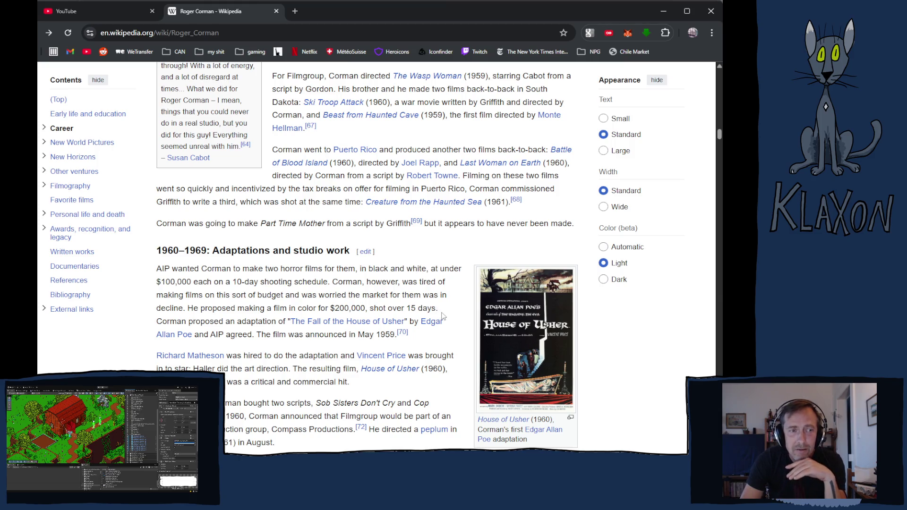
scroll(462, 315, "down", 4)
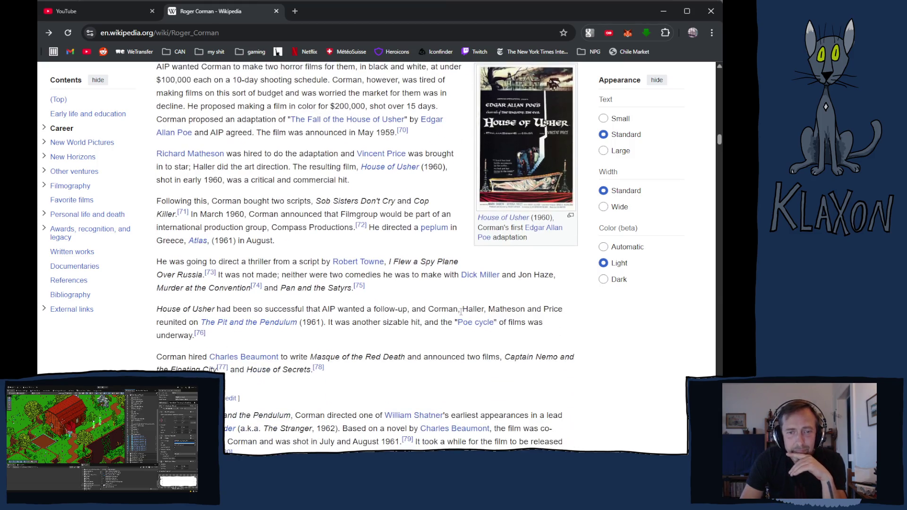
scroll(460, 311, "down", 1)
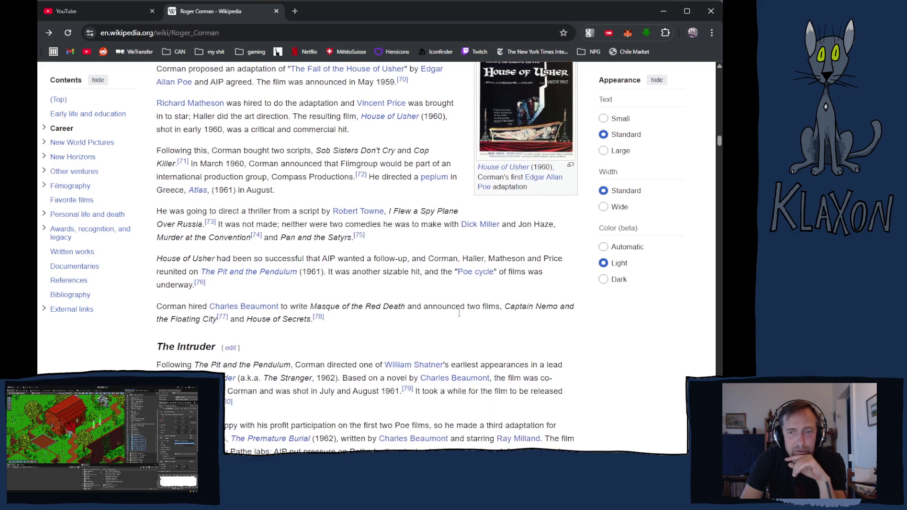
mouse_move(243, 274)
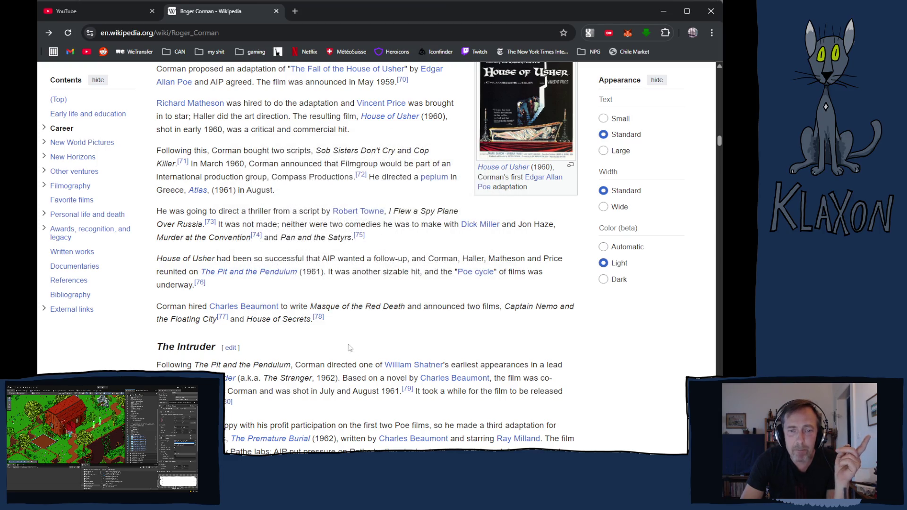
scroll(291, 331, "up", 8)
scroll(291, 310, "up", 1)
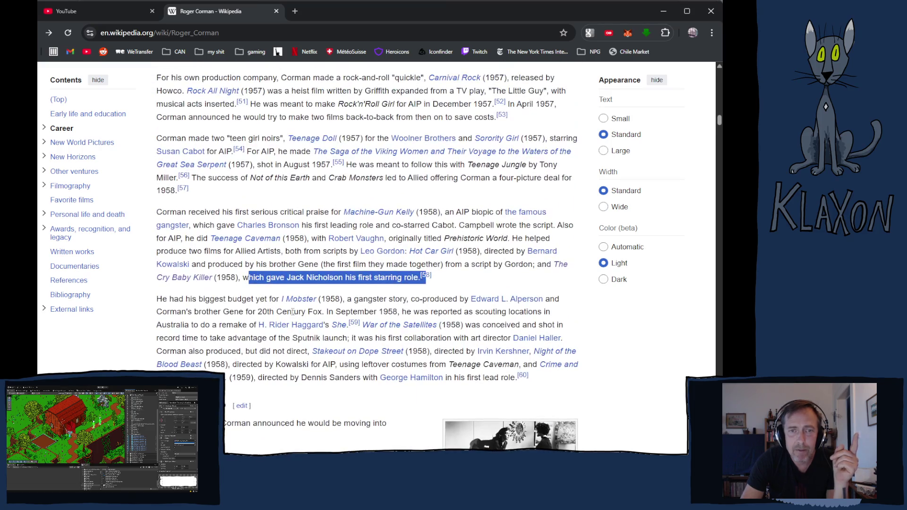
scroll(286, 314, "up", 2)
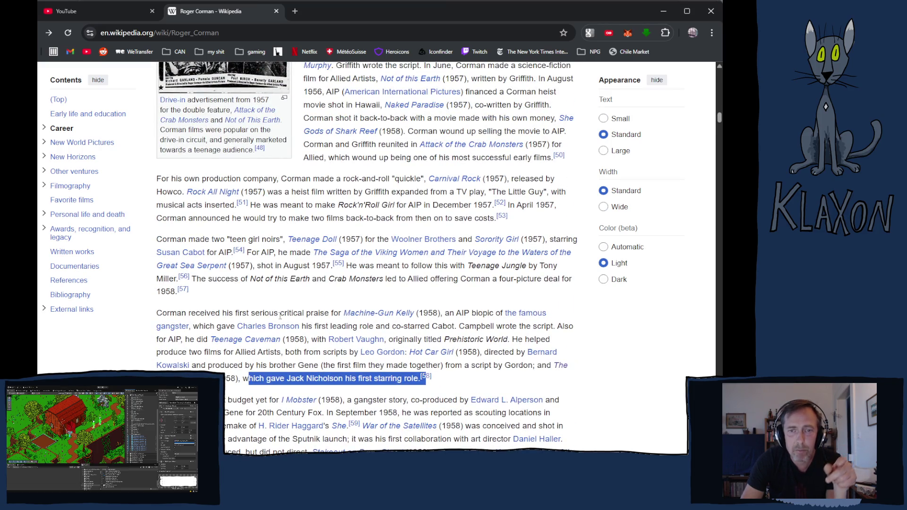
scroll(316, 312, "up", 2)
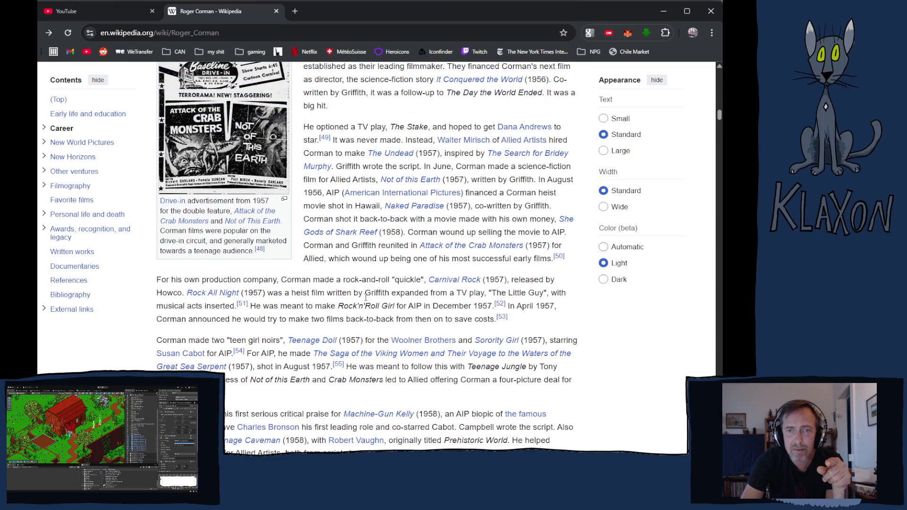
scroll(469, 206, "up", 6)
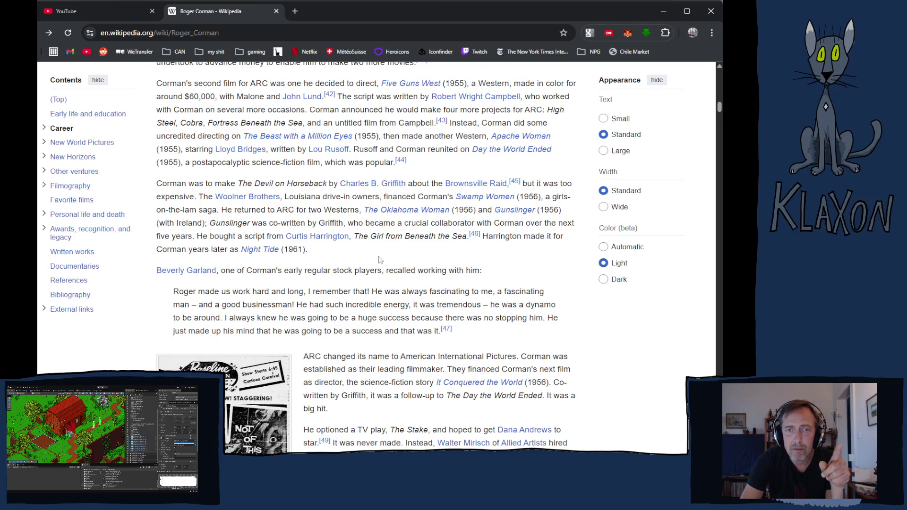
scroll(371, 237, "up", 2)
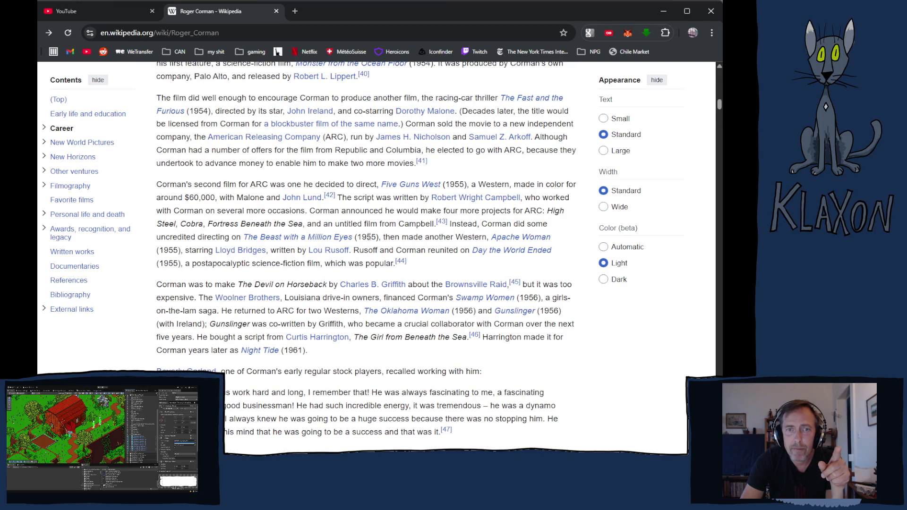
scroll(368, 237, "up", 3)
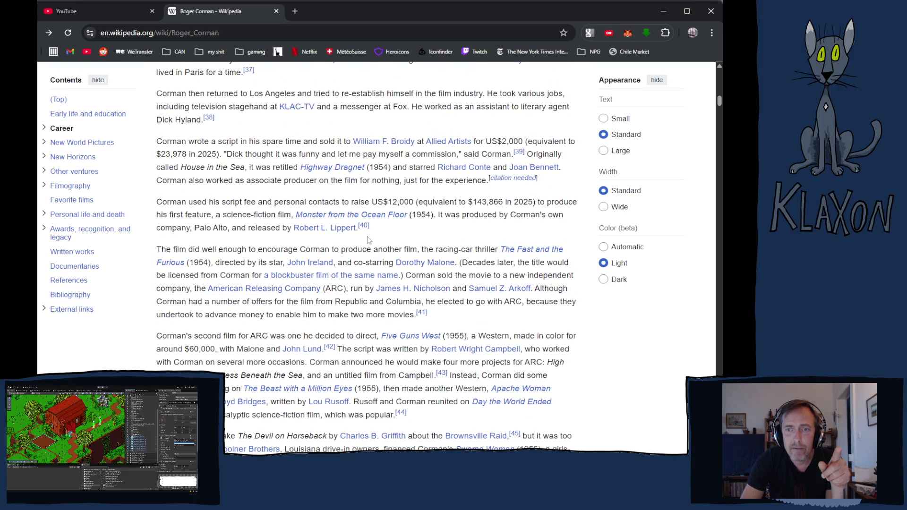
scroll(368, 239, "up", 2)
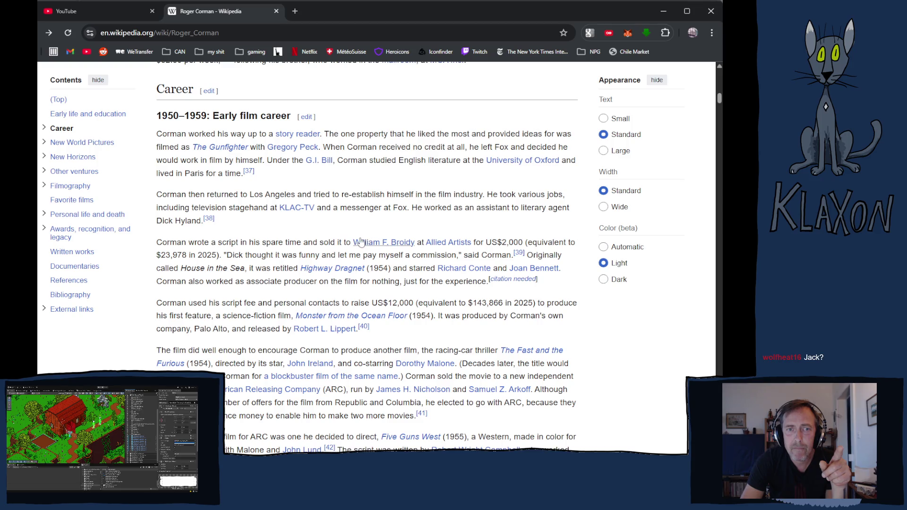
mouse_move(360, 242)
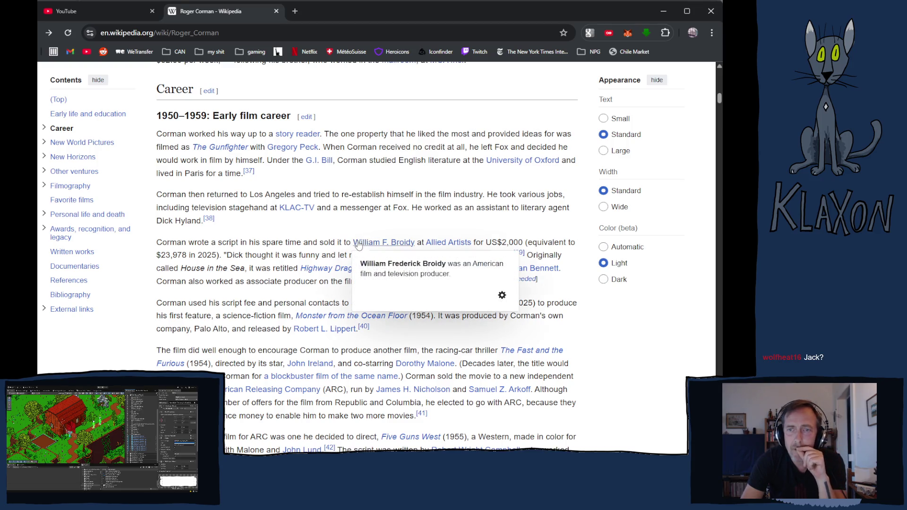
scroll(220, 265, "down", 3)
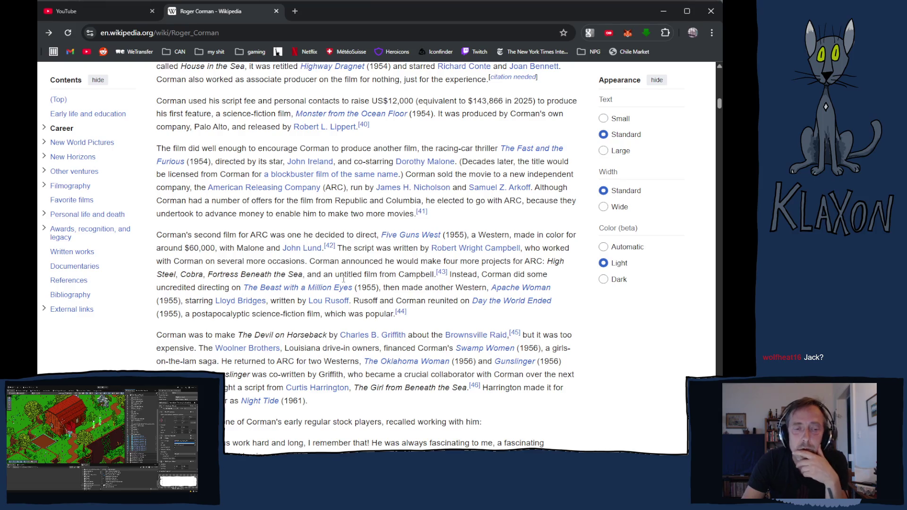
scroll(343, 278, "down", 6)
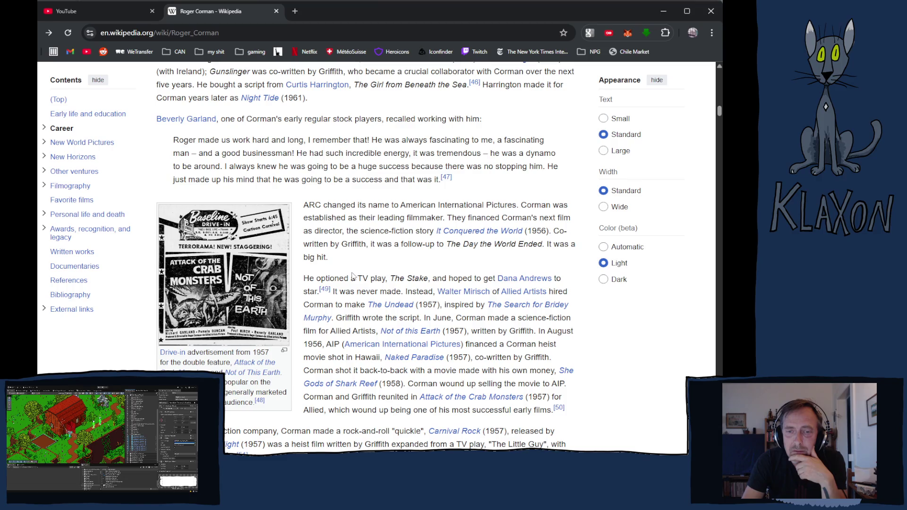
scroll(352, 275, "down", 2)
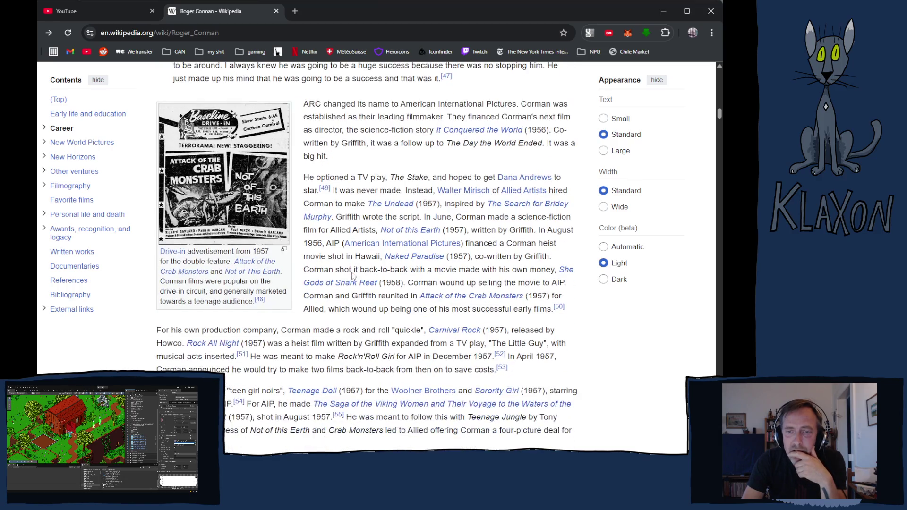
scroll(353, 273, "down", 3)
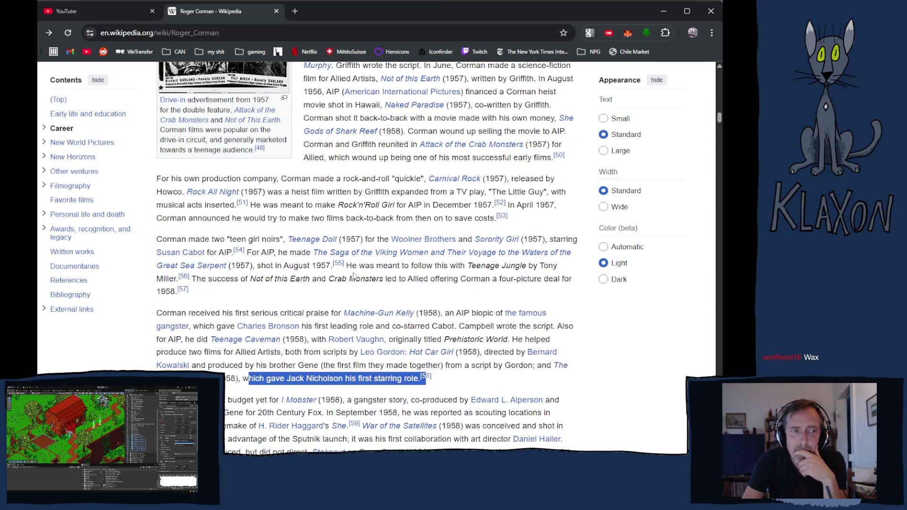
left_click(295, 11)
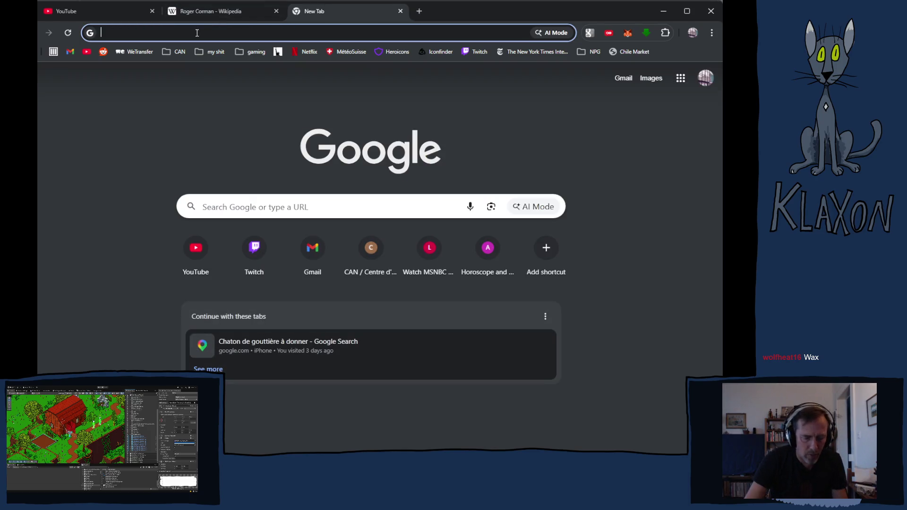
Search 'house of wax 1953' in the new tab, then switch back to Roger Corman's article.
type("t")
type("he")
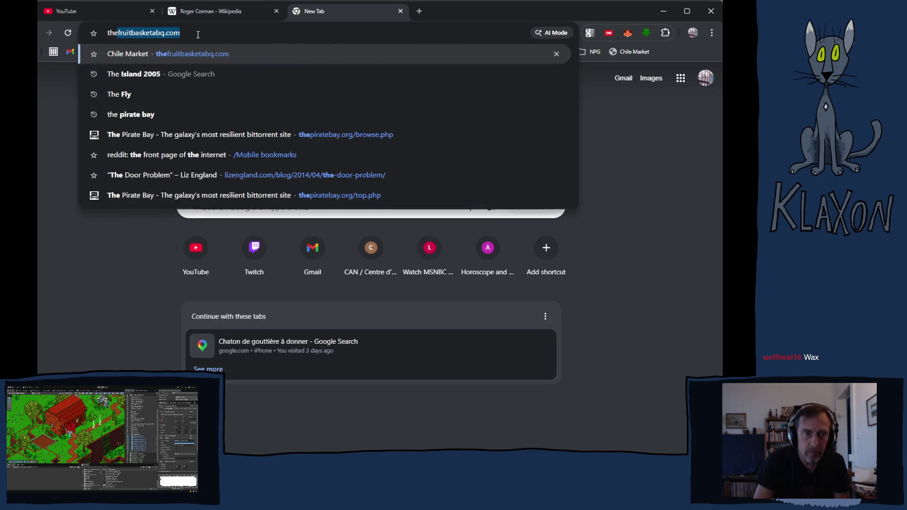
type(" wa")
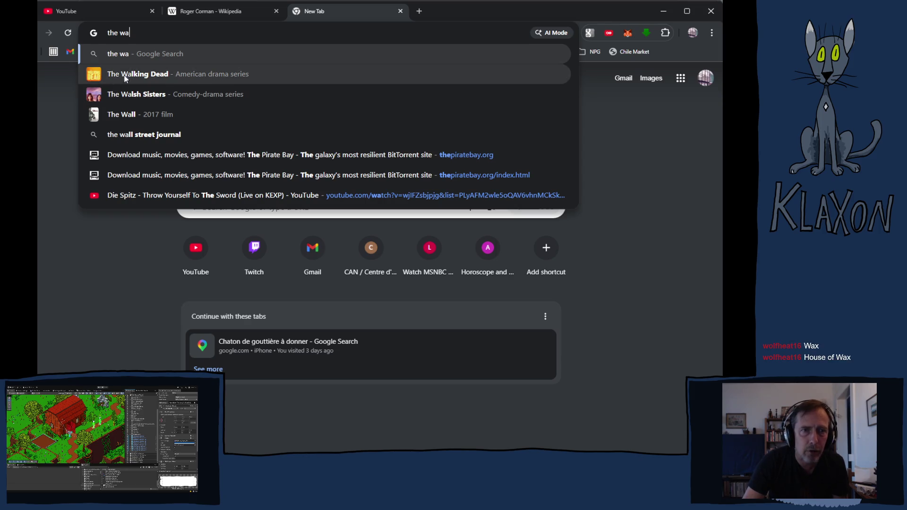
key("ctrl+a")
type("house of")
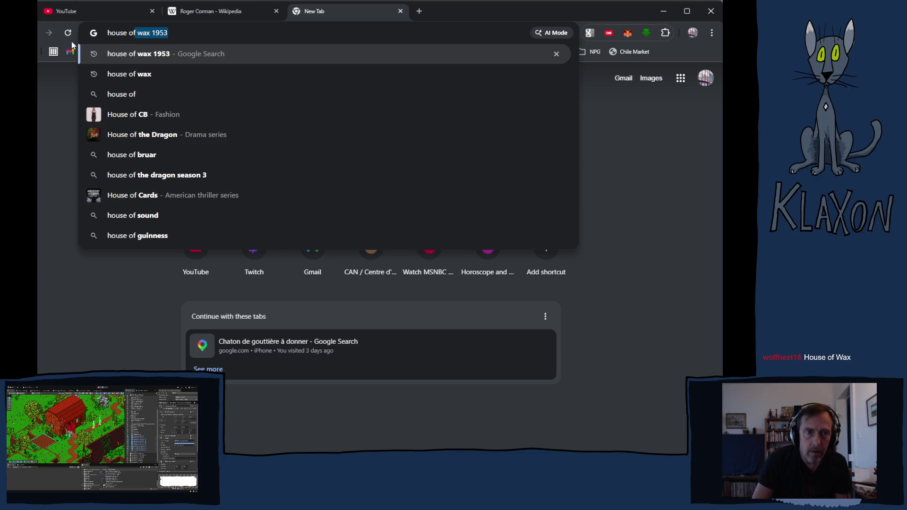
key("Return")
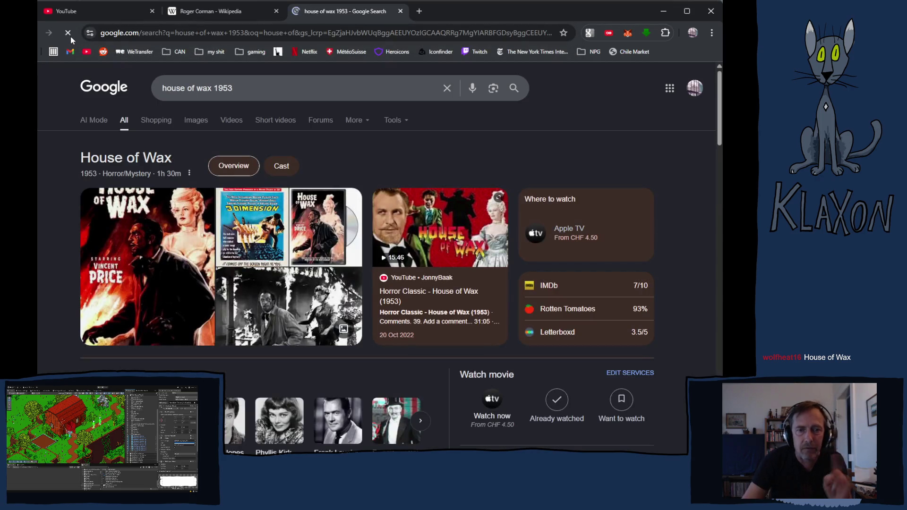
scroll(415, 259, "down", 2)
scroll(415, 264, "down", 7)
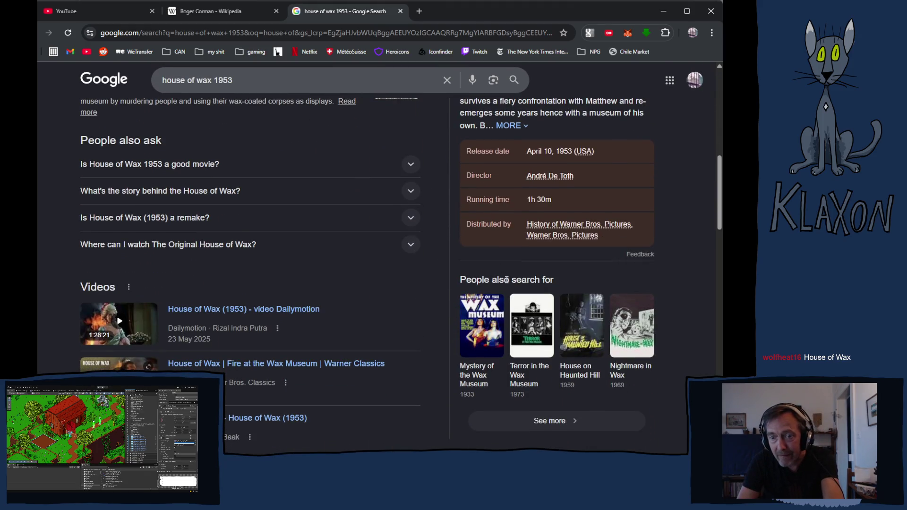
scroll(523, 226, "up", 3)
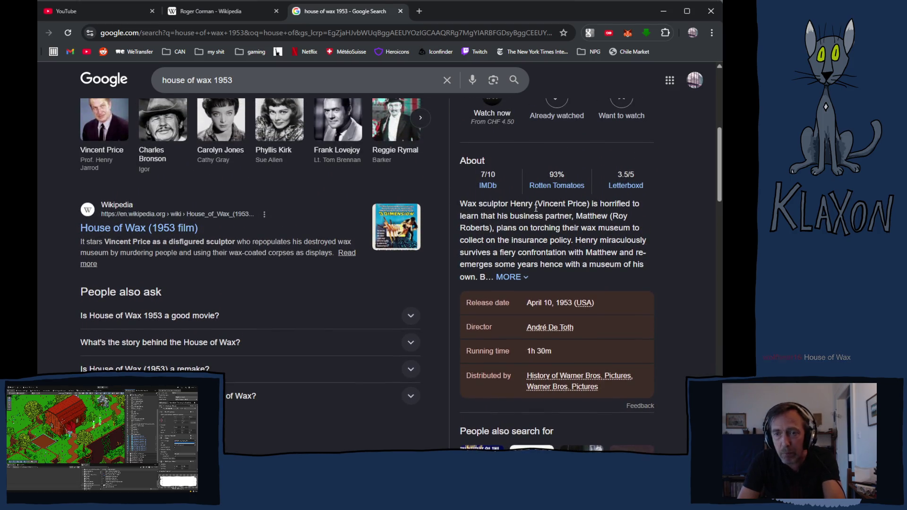
left_click(210, 13)
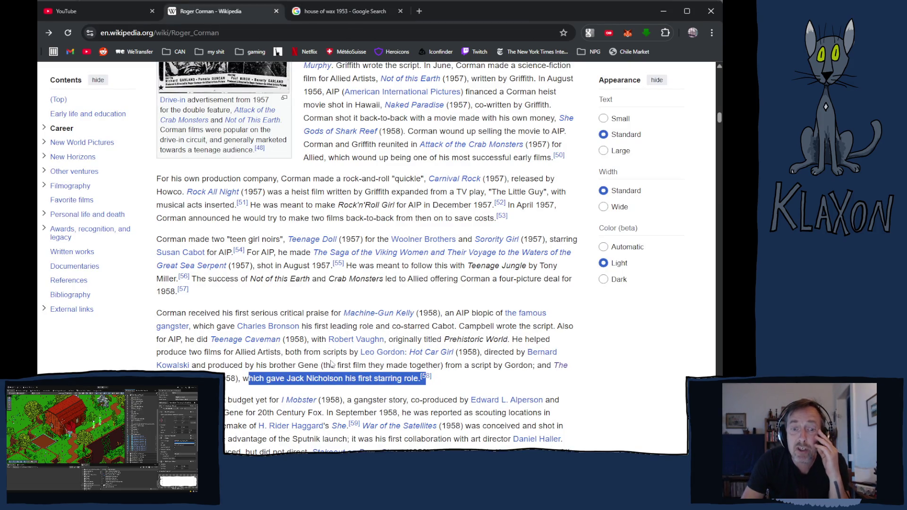
scroll(283, 334, "up", 4)
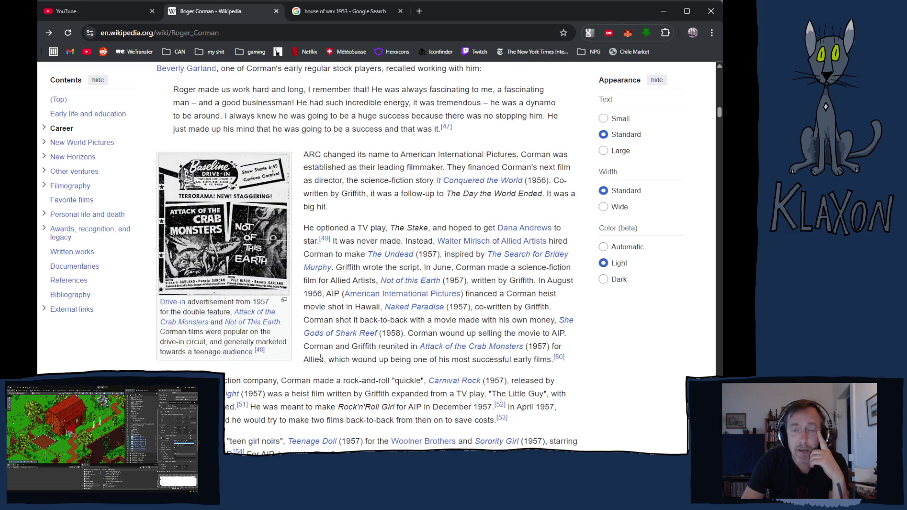
scroll(350, 350, "down", 10)
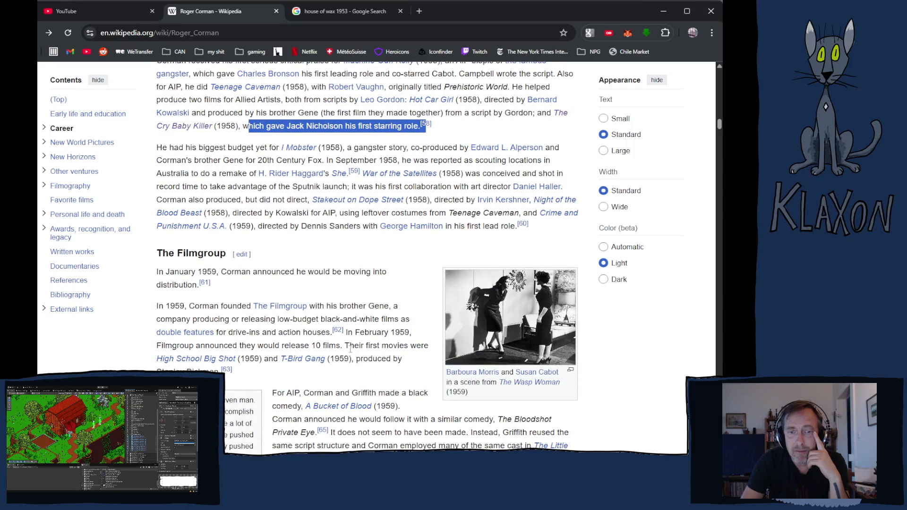
scroll(350, 349, "down", 6)
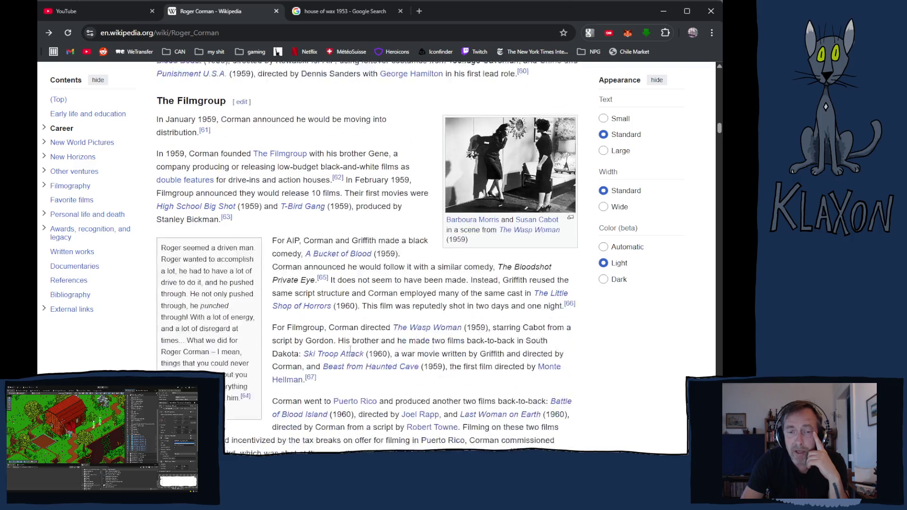
scroll(351, 350, "down", 2)
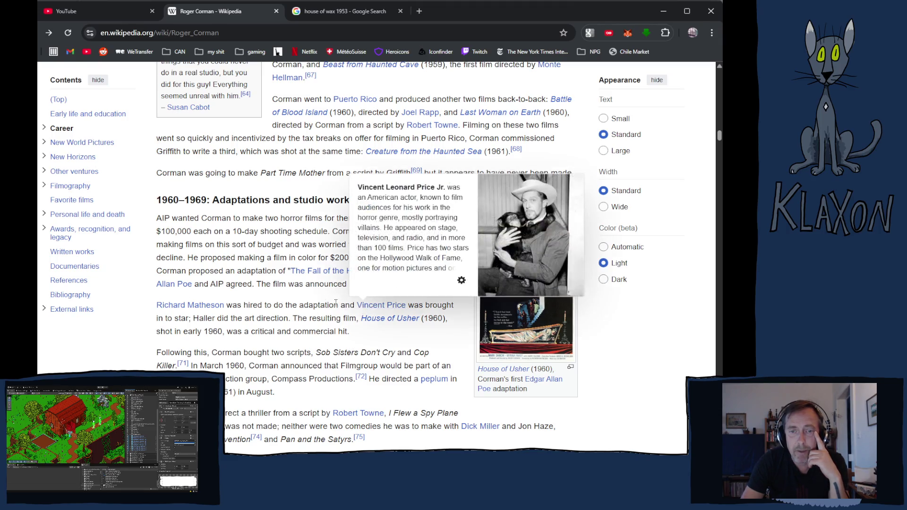
mouse_move(373, 306)
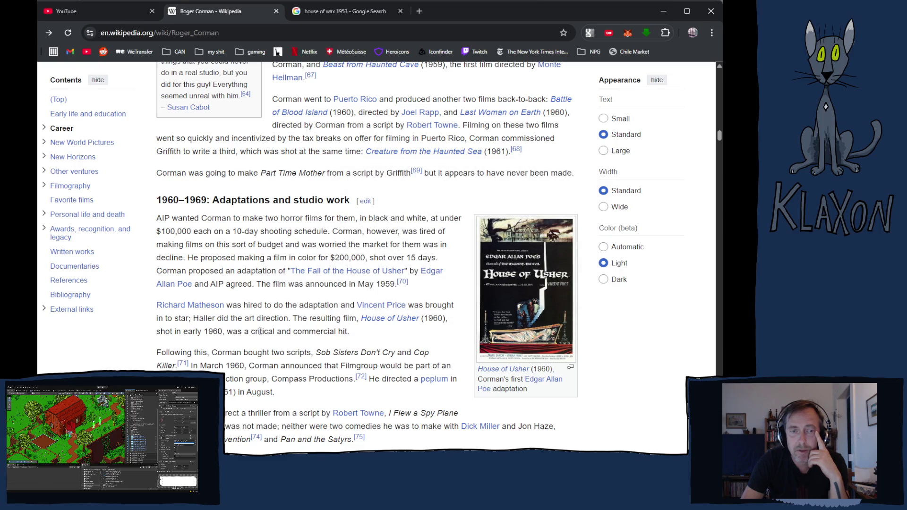
scroll(259, 332, "down", 1)
scroll(275, 345, "down", 4)
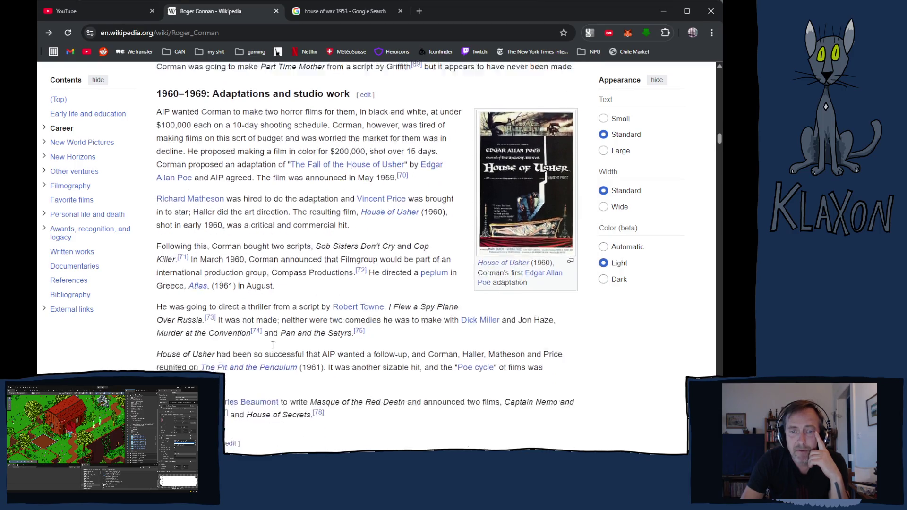
scroll(260, 340, "down", 10)
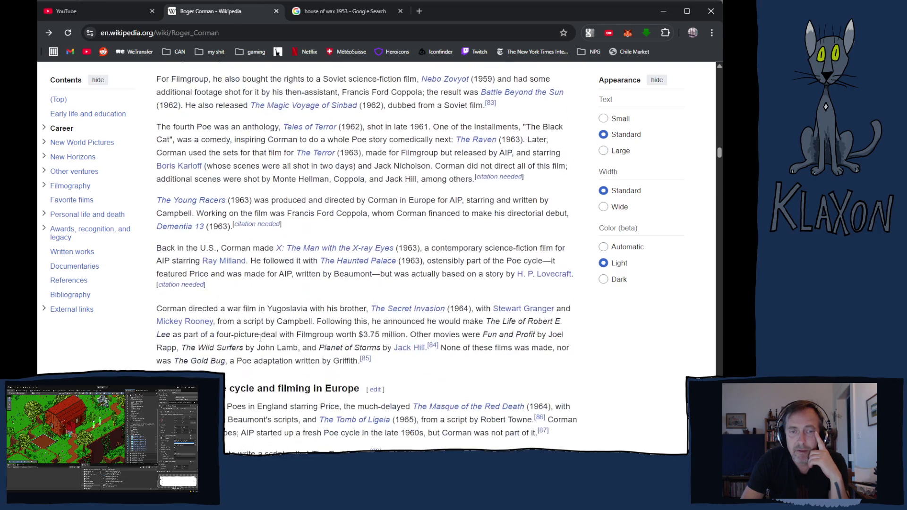
scroll(254, 348, "up", 15)
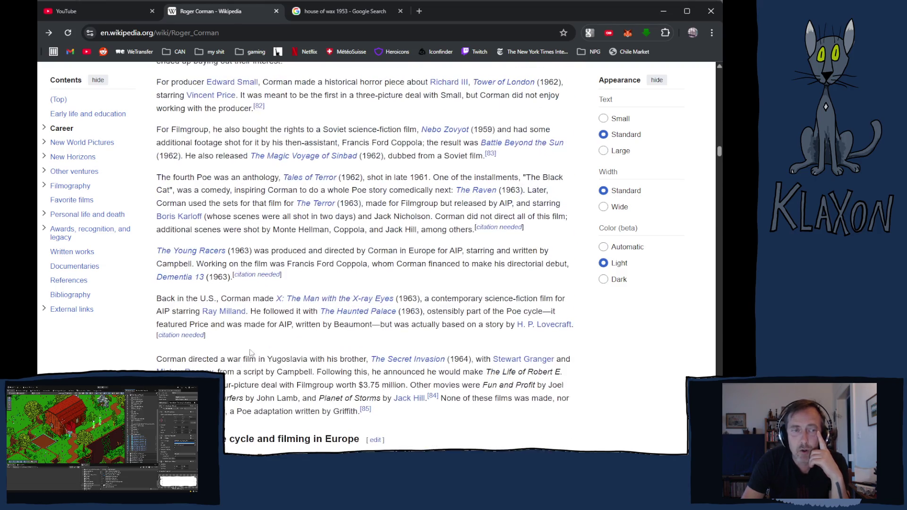
scroll(237, 355, "up", 20)
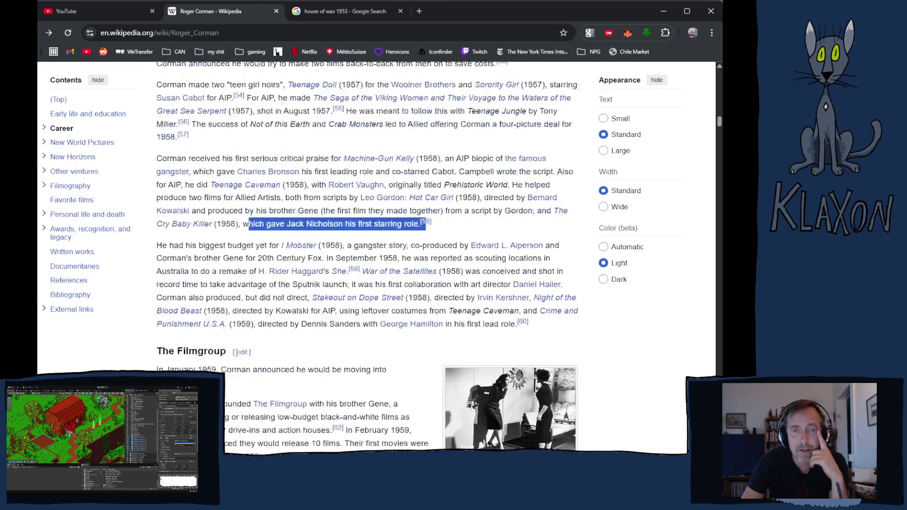
scroll(236, 358, "up", 4)
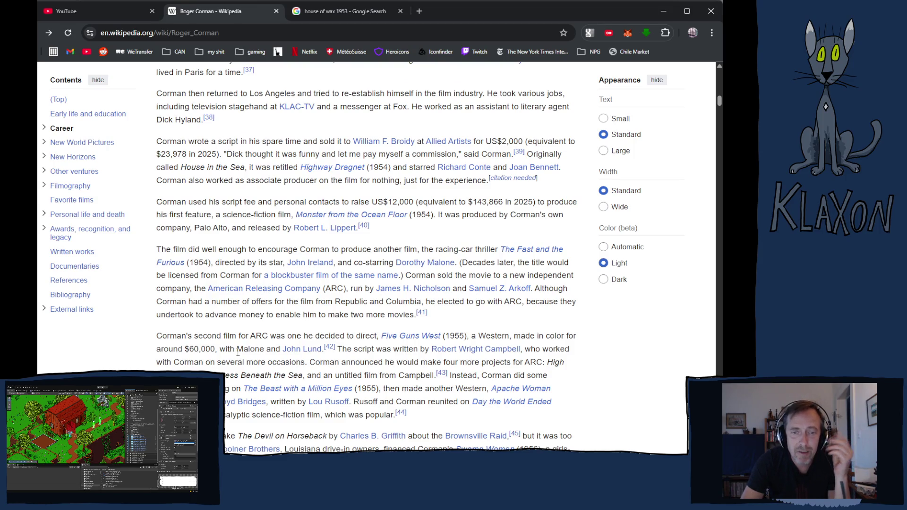
scroll(238, 352, "up", 15)
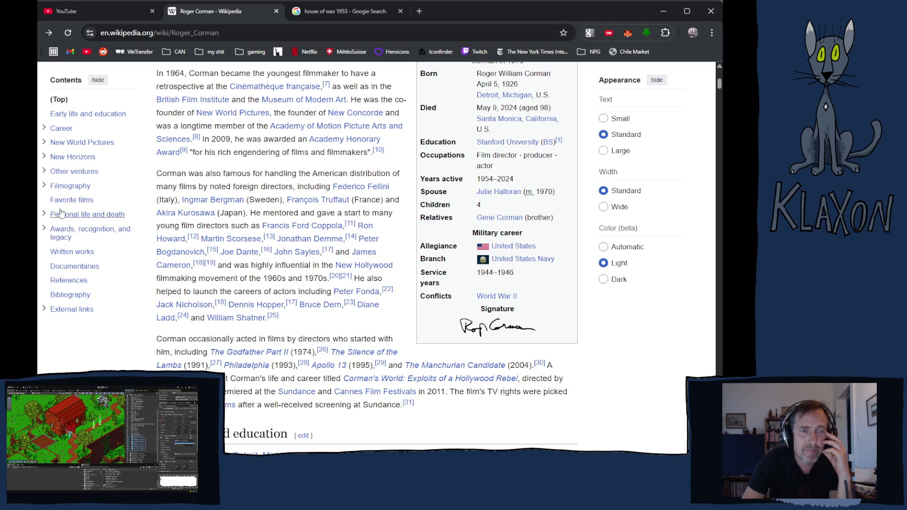
Jump to the Filmography section and open the full Roger Corman filmography article.
left_click(66, 187)
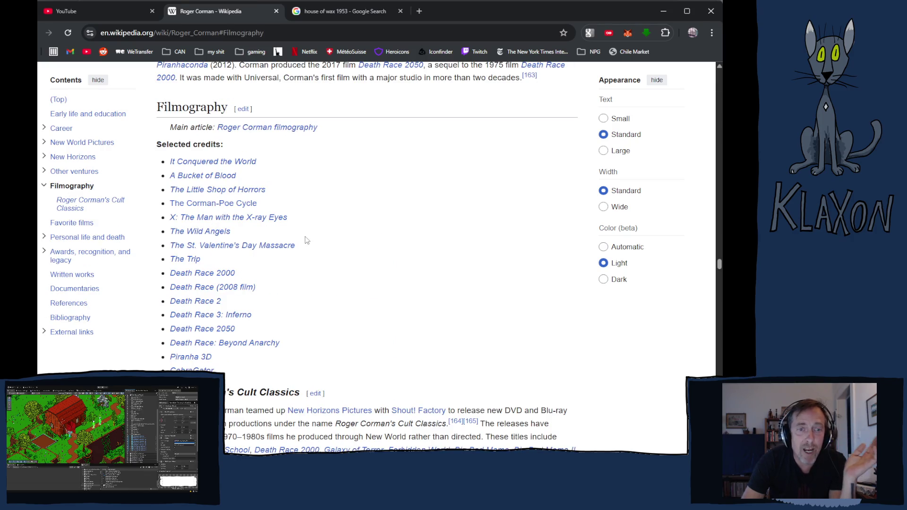
scroll(347, 237, "down", 8)
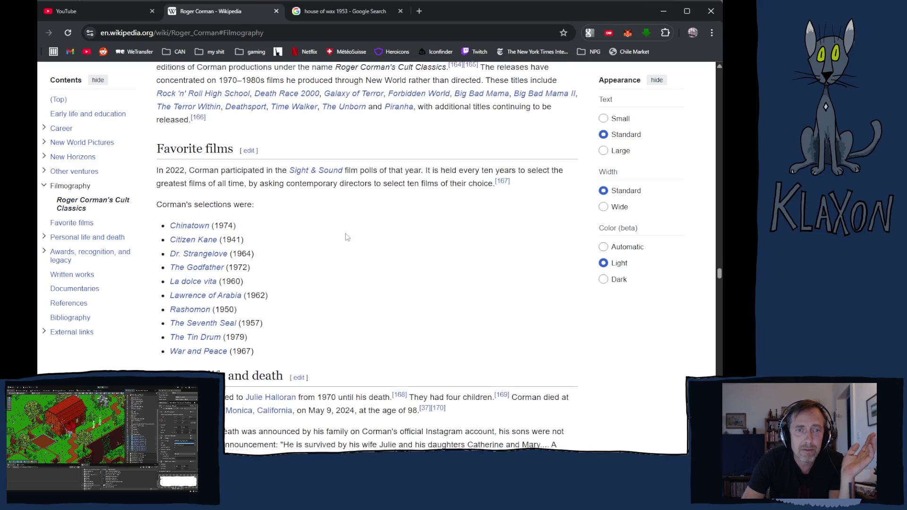
scroll(346, 237, "down", 8)
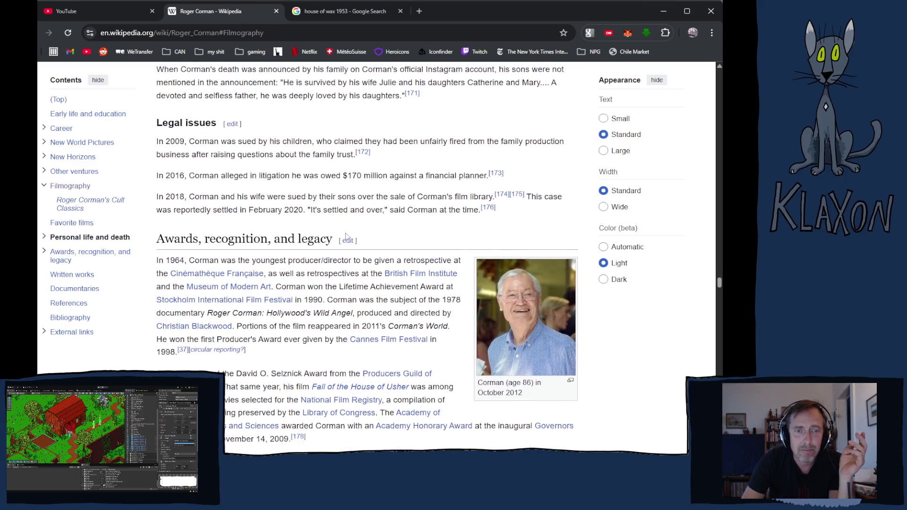
scroll(346, 237, "down", 4)
scroll(346, 234, "up", 20)
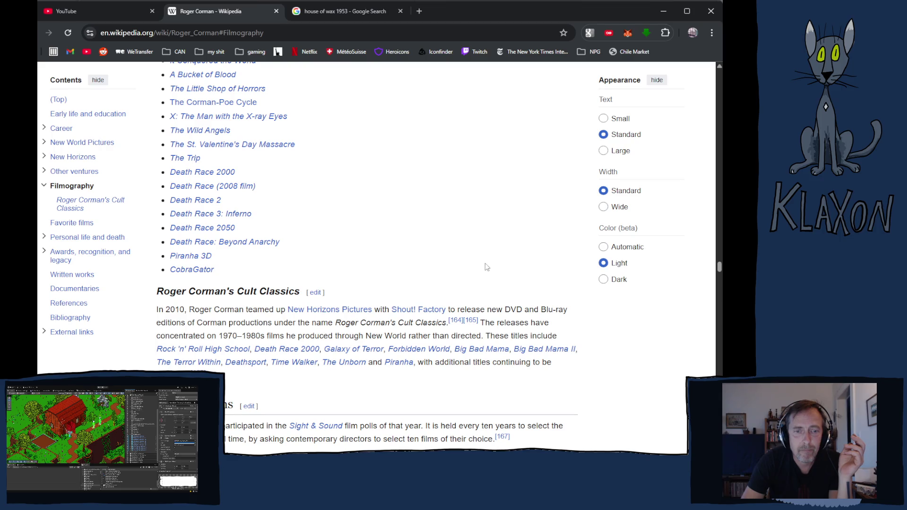
scroll(487, 267, "up", 4)
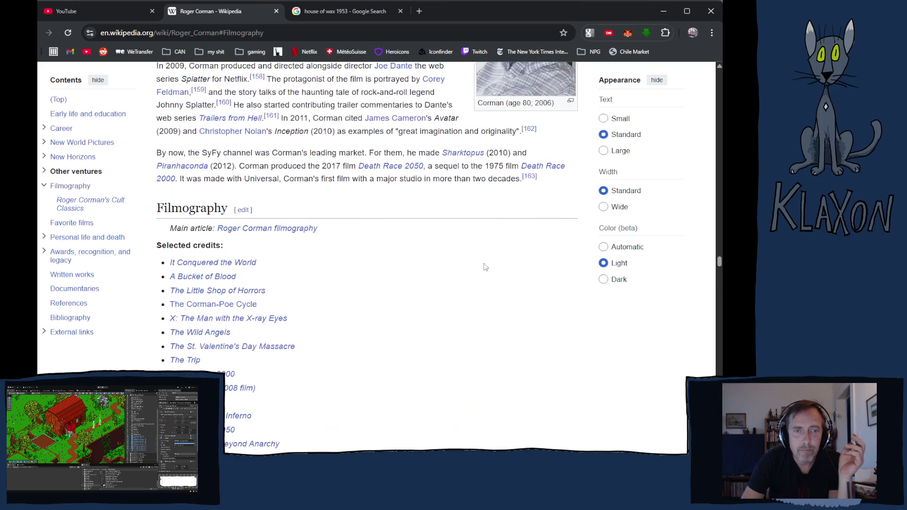
left_click(247, 230)
Scroll the Film table from 1955's Five Guns West to late-1960s titles like The Trip and De Sade.
scroll(373, 206, "down", 4)
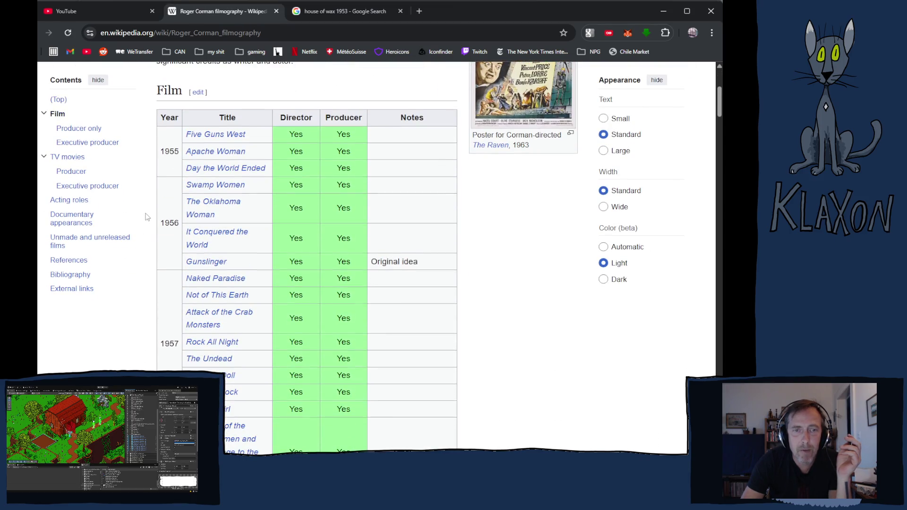
scroll(374, 206, "down", 1)
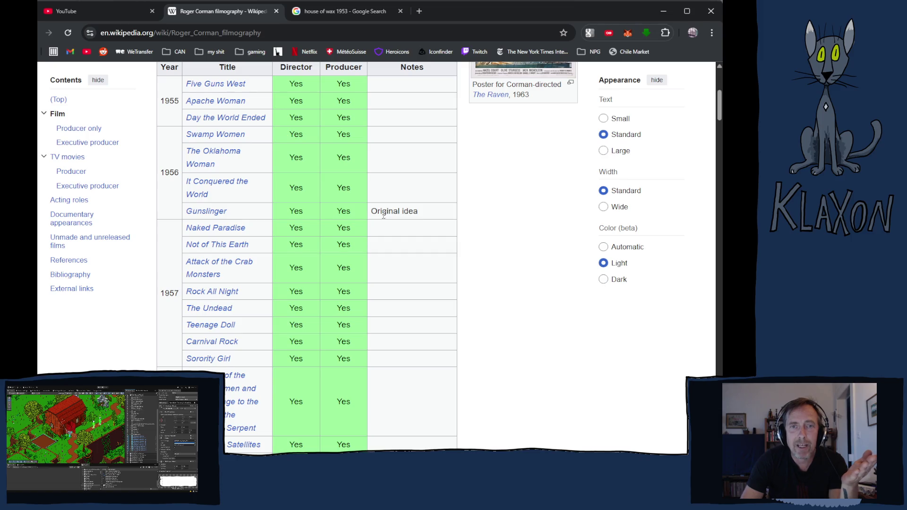
scroll(381, 222, "down", 6)
scroll(383, 219, "down", 10)
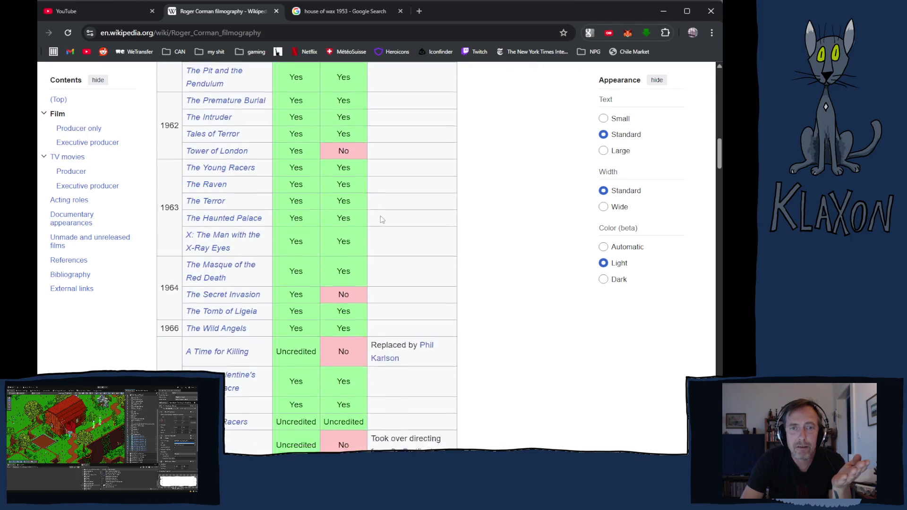
scroll(380, 218, "down", 3)
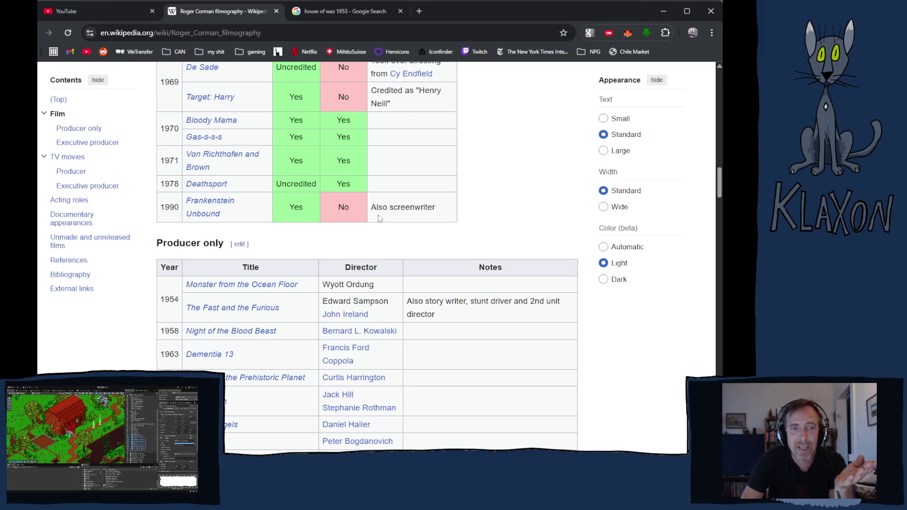
scroll(379, 218, "up", 15)
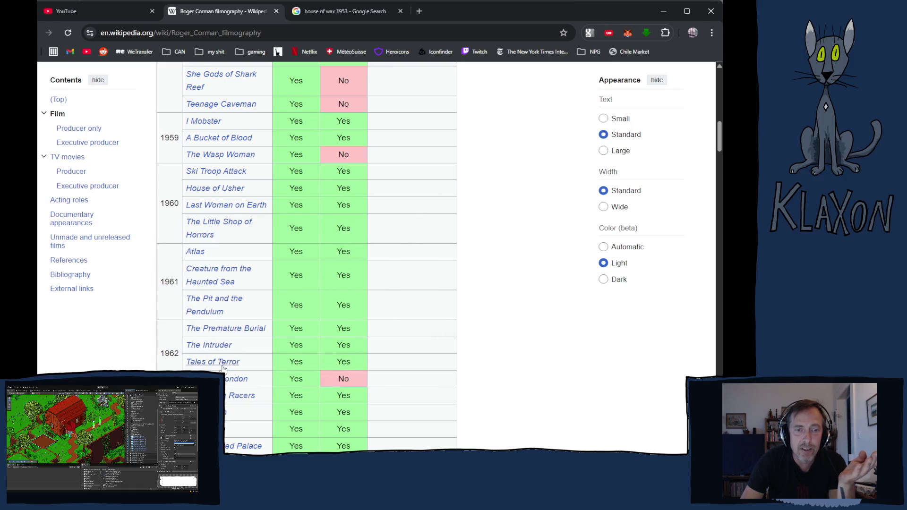
mouse_move(217, 358)
scroll(222, 359, "down", 1)
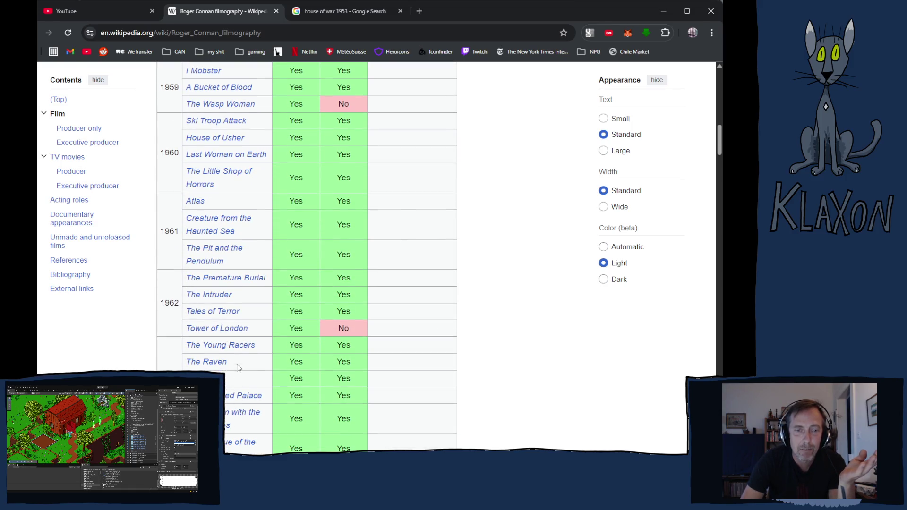
scroll(232, 354, "down", 1)
scroll(231, 354, "down", 3)
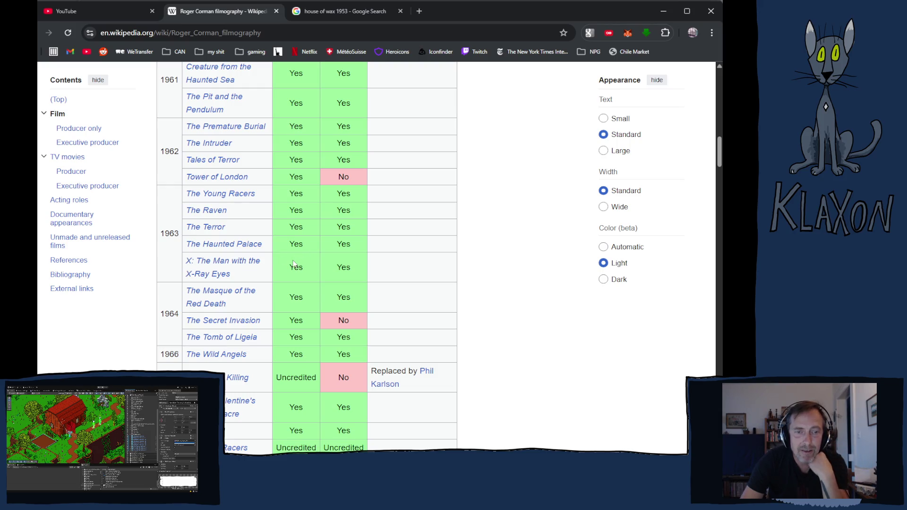
scroll(292, 266, "down", 3)
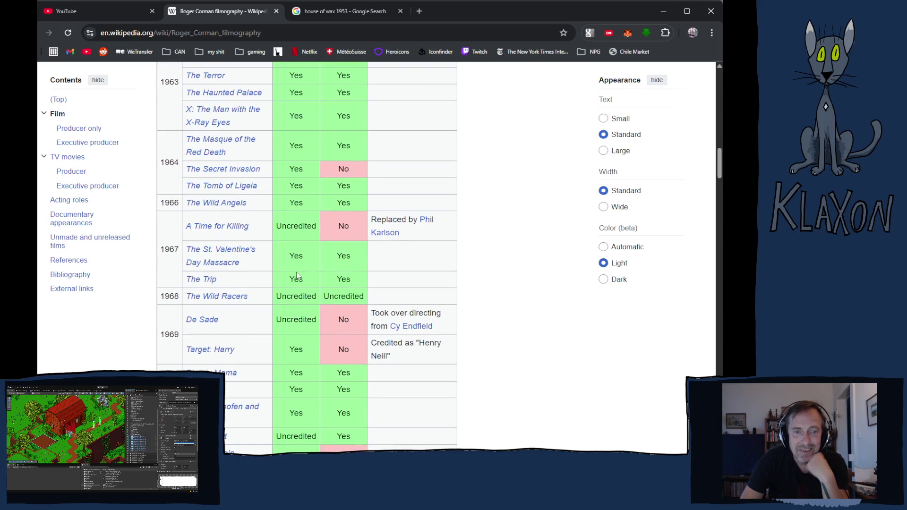
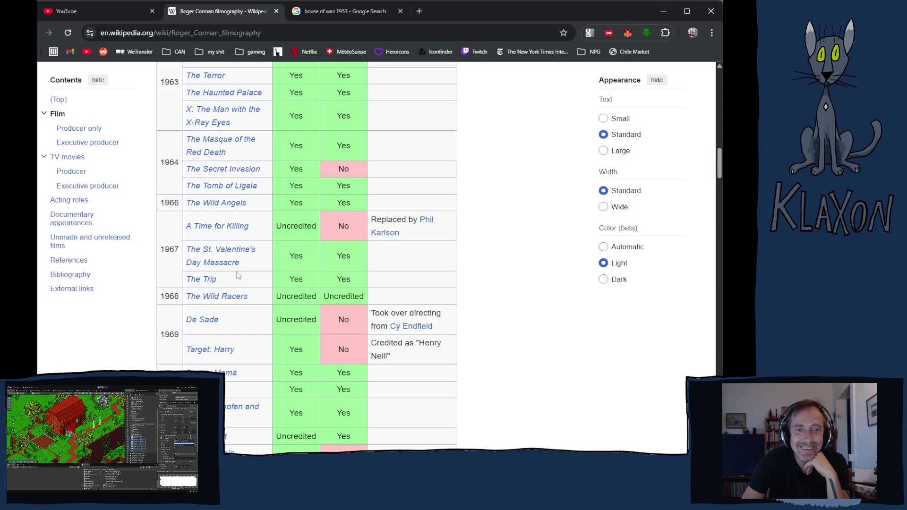
Open The Little Shop of Horrors film article from the Corman filmography table.
scroll(318, 298, "down", 2)
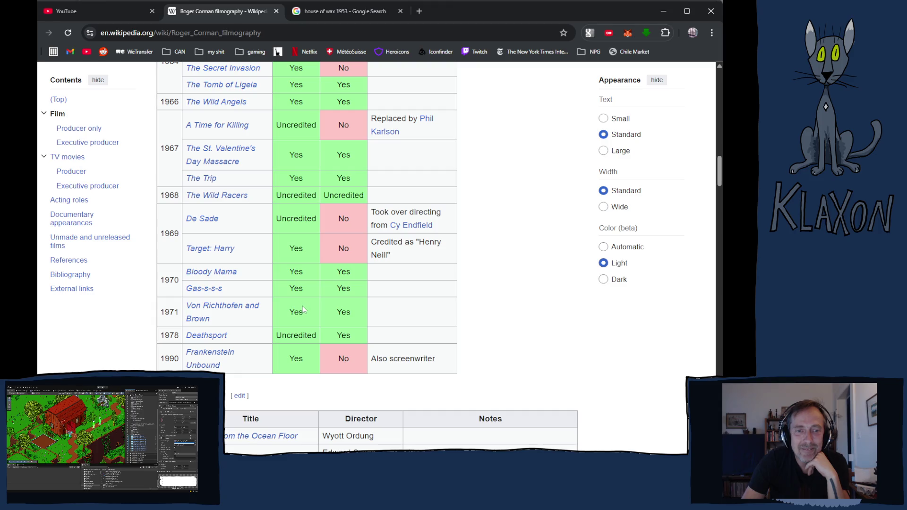
scroll(299, 320, "down", 20)
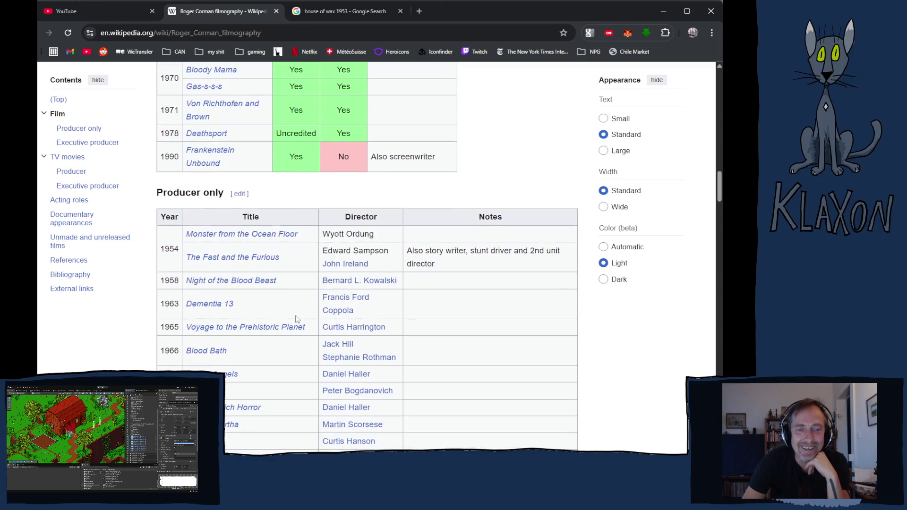
scroll(292, 321, "down", 6)
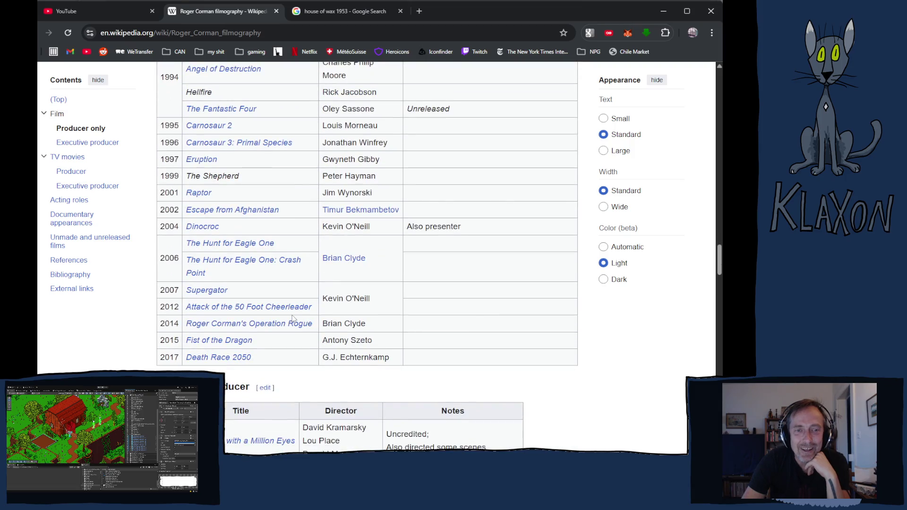
scroll(292, 319, "down", 5)
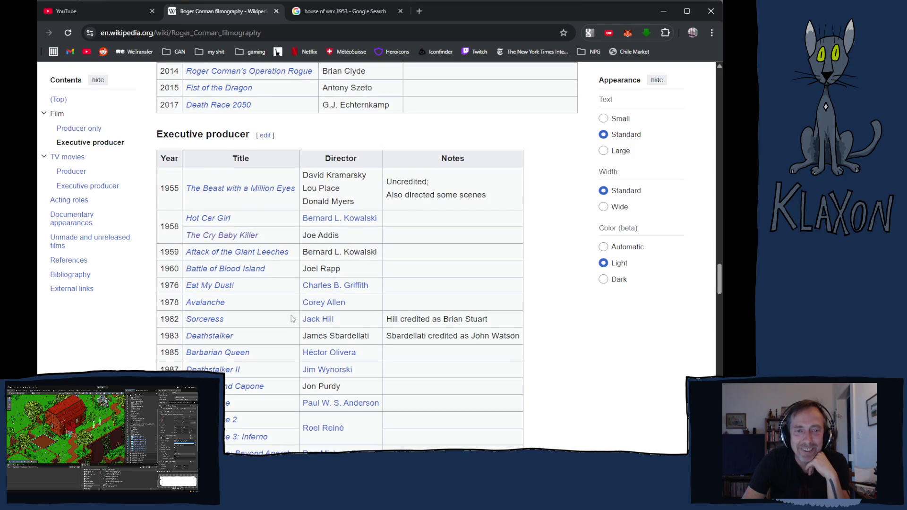
scroll(289, 318, "up", 20)
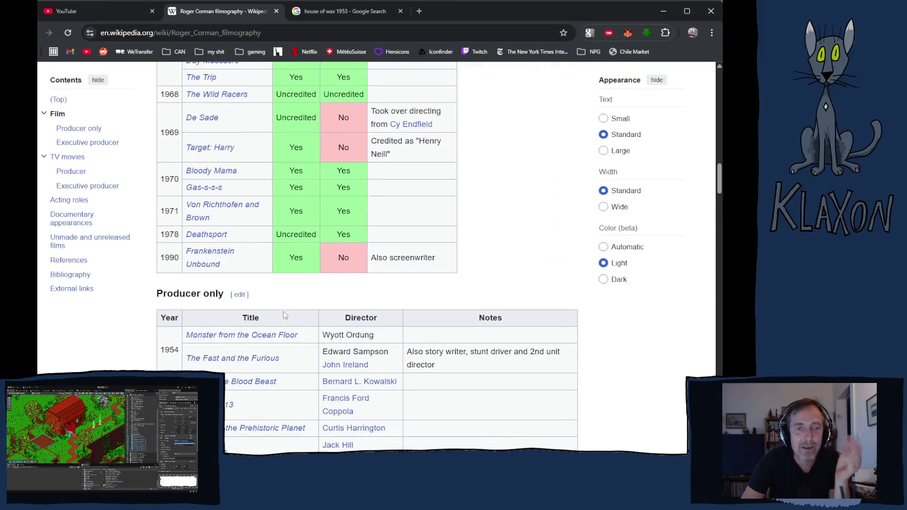
scroll(281, 310, "up", 20)
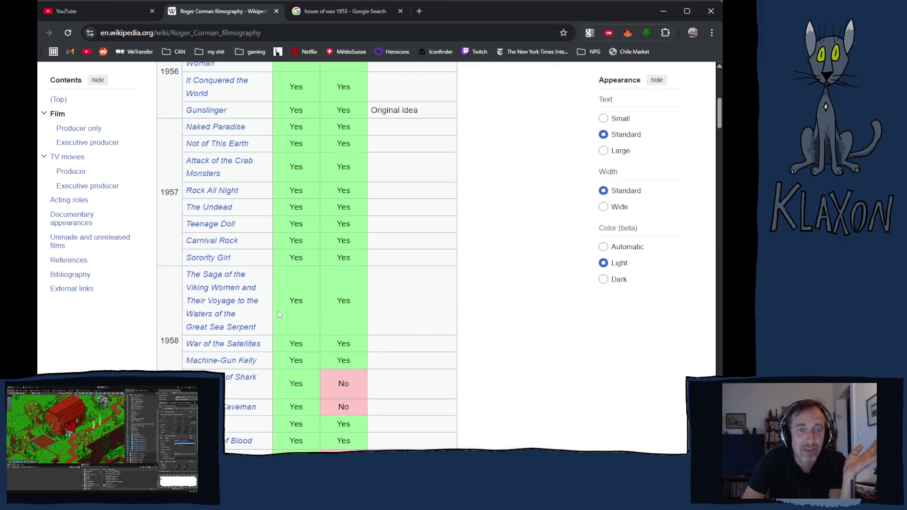
scroll(278, 311, "up", 5)
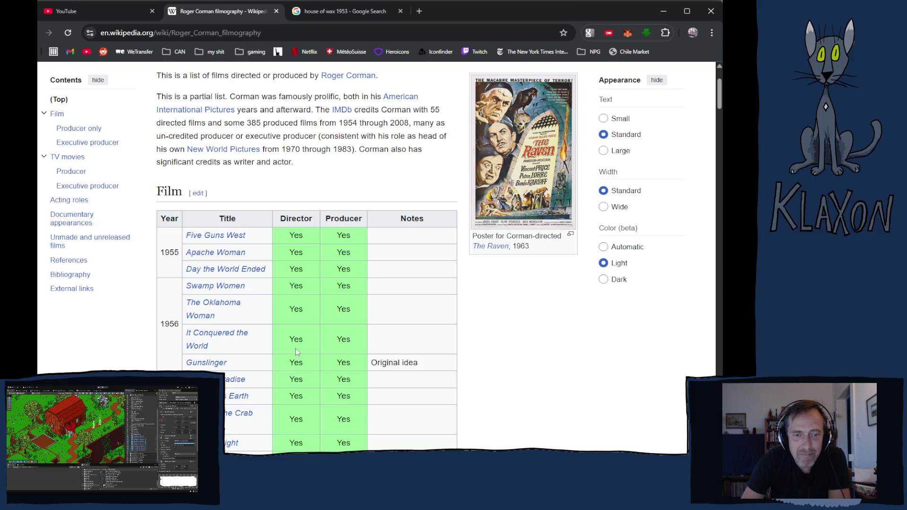
scroll(293, 349, "down", 1)
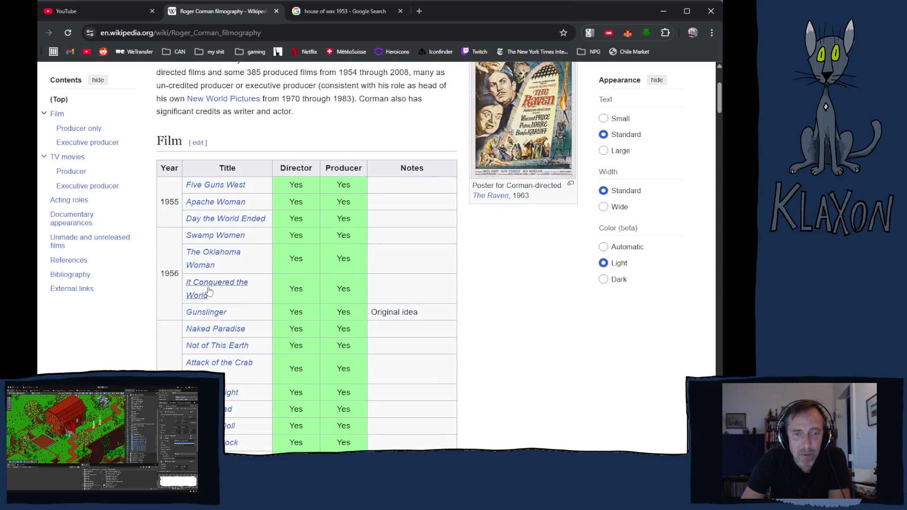
mouse_move(203, 289)
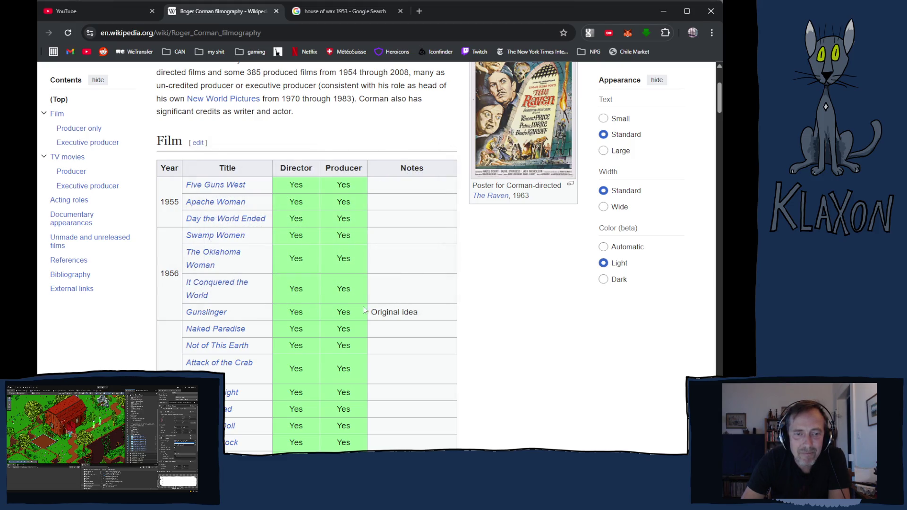
scroll(499, 305, "down", 2)
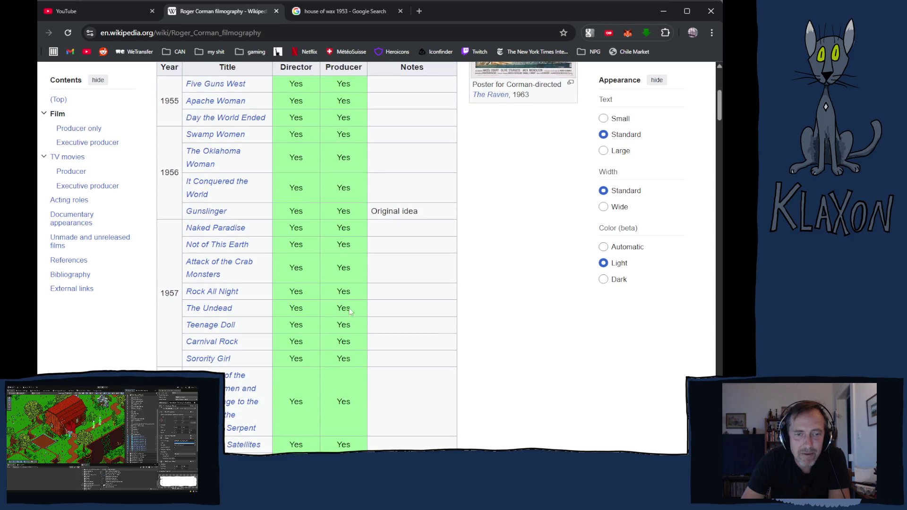
mouse_move(205, 313)
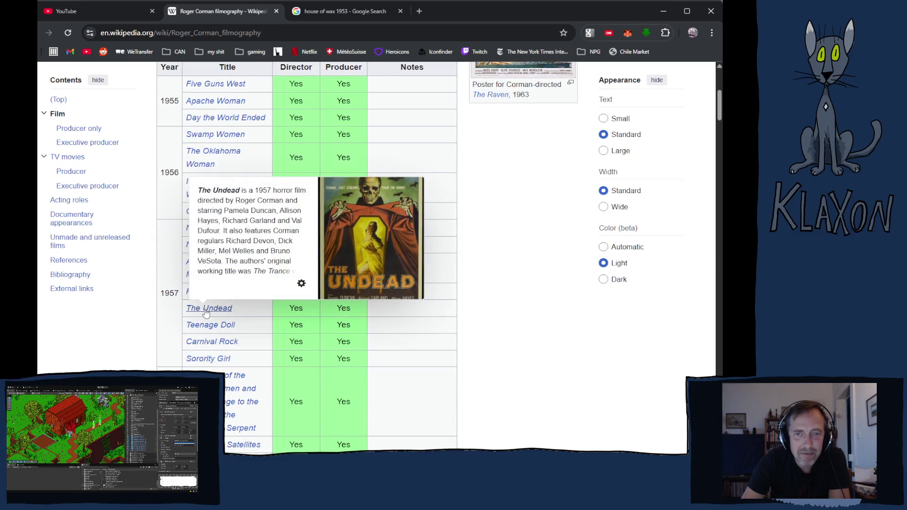
scroll(437, 337, "down", 2)
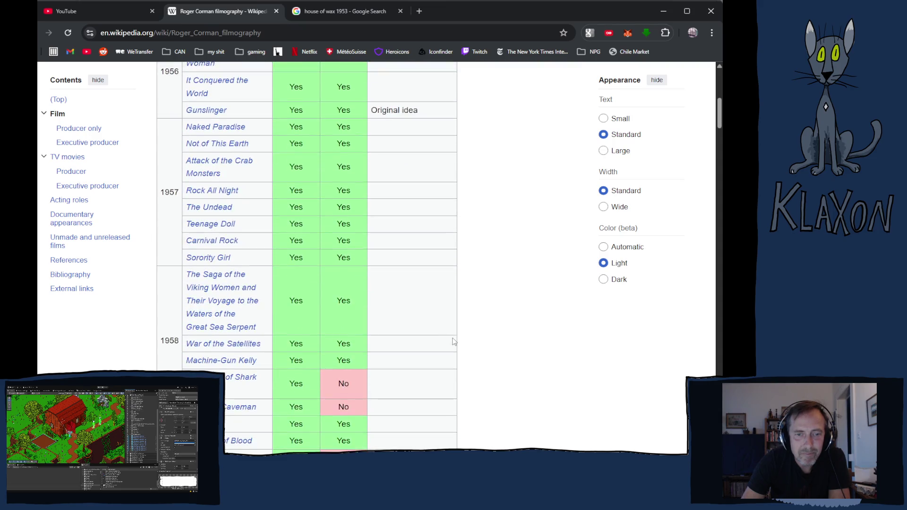
scroll(453, 341, "down", 1)
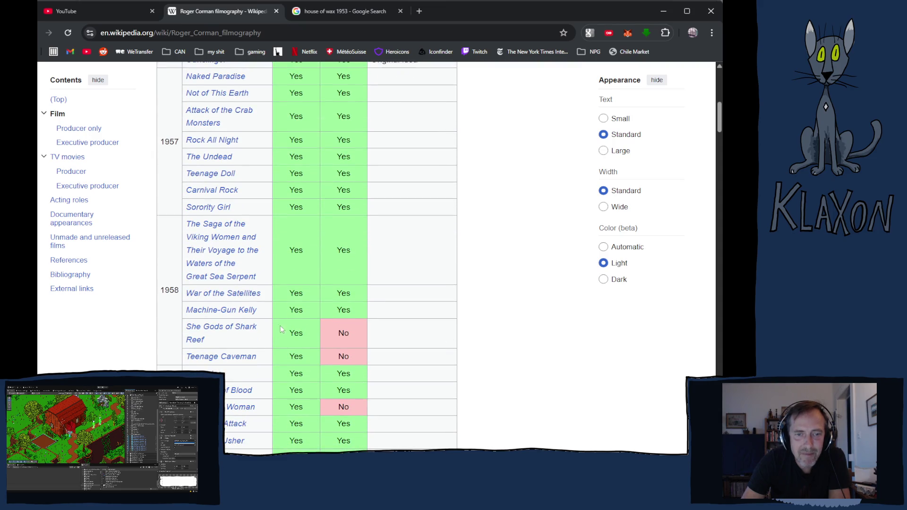
scroll(382, 337, "down", 3)
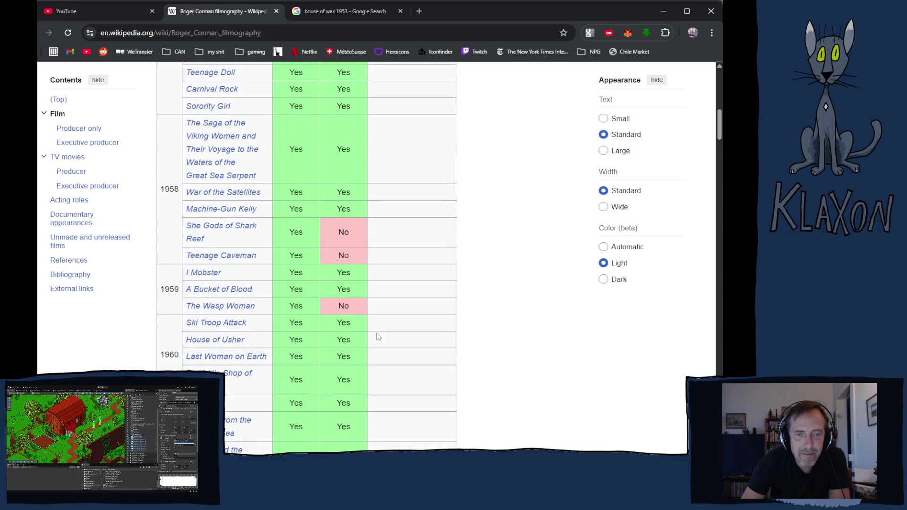
scroll(378, 337, "down", 1)
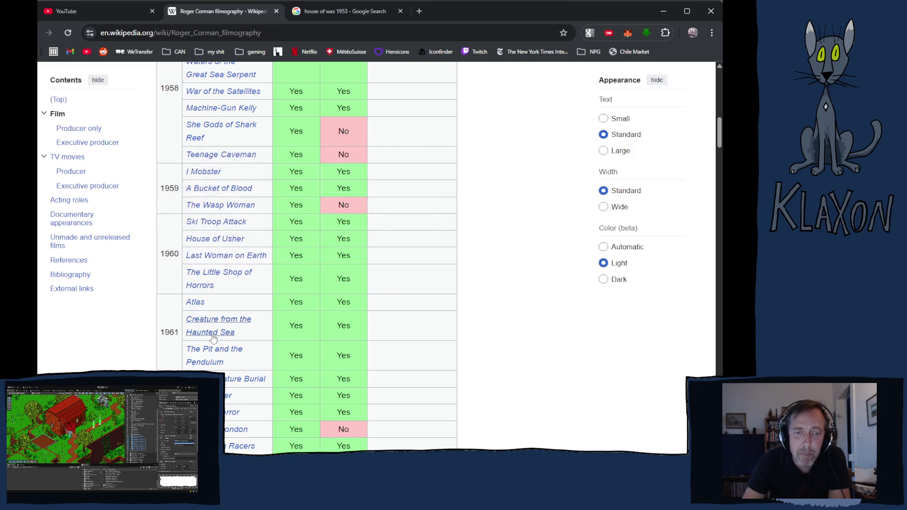
scroll(223, 355, "down", 1)
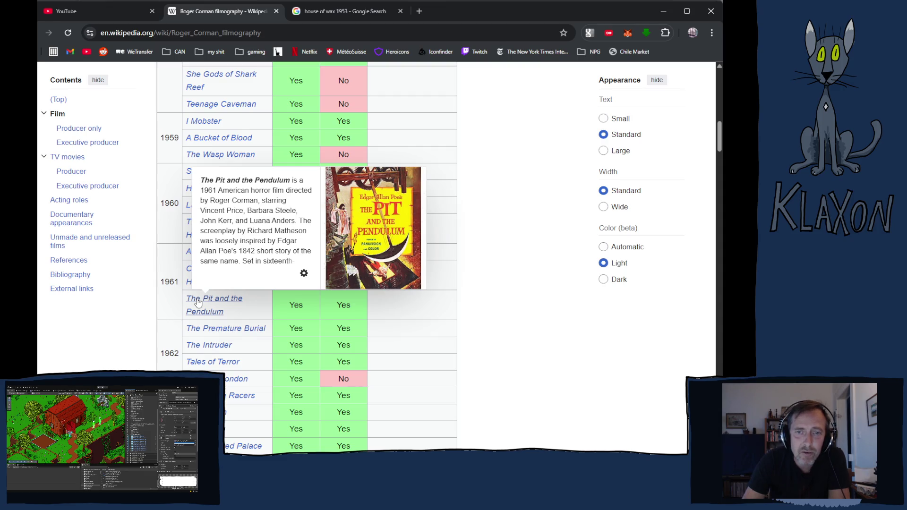
scroll(198, 302, "down", 1)
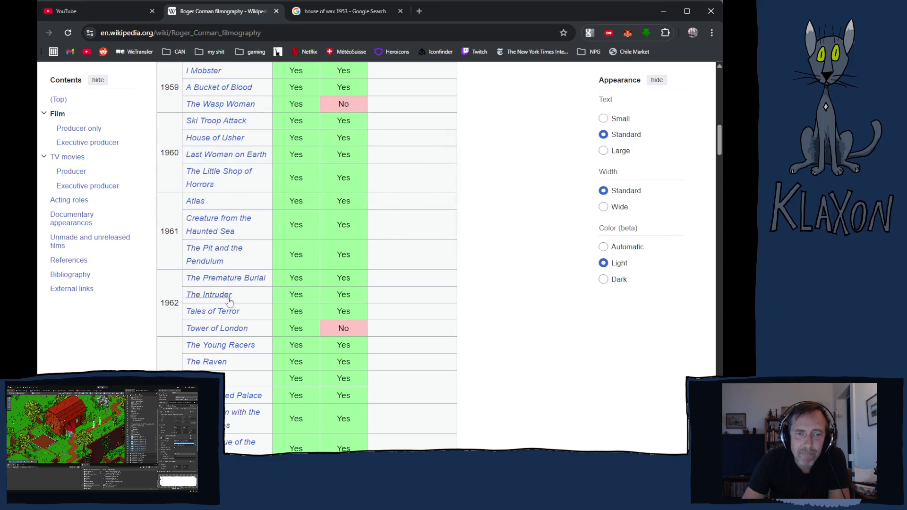
scroll(505, 275, "down", 1)
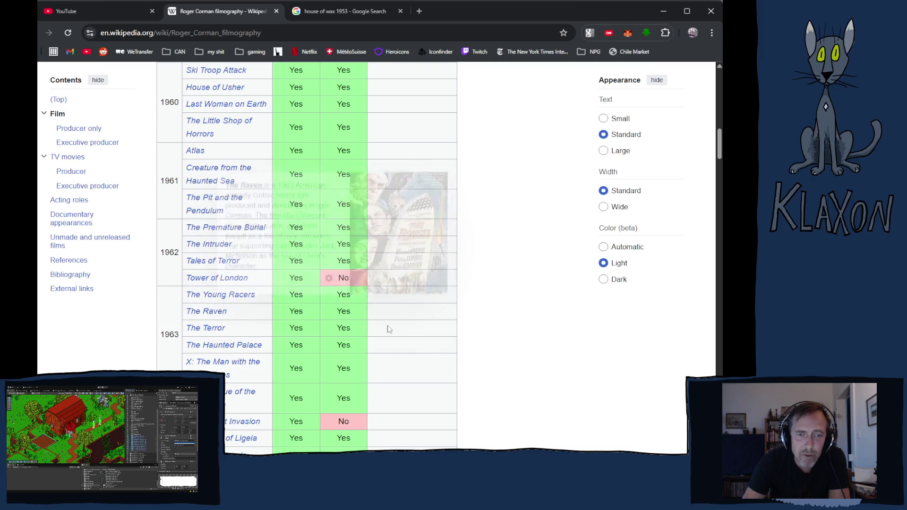
scroll(489, 298, "down", 4)
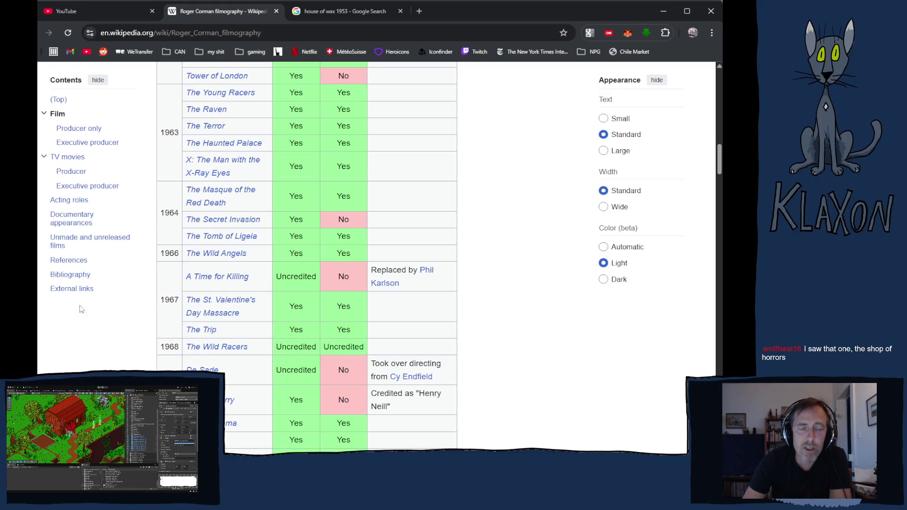
scroll(277, 308, "up", 6)
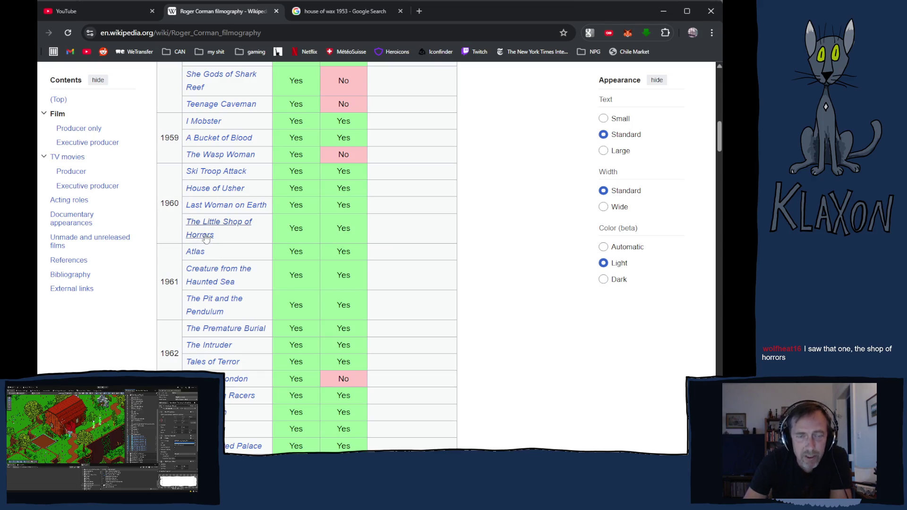
mouse_move(205, 223)
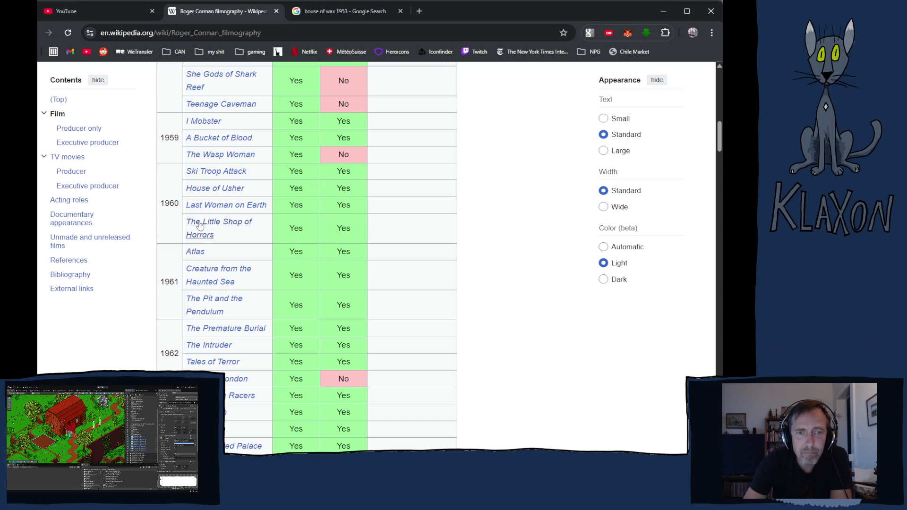
left_click(198, 226)
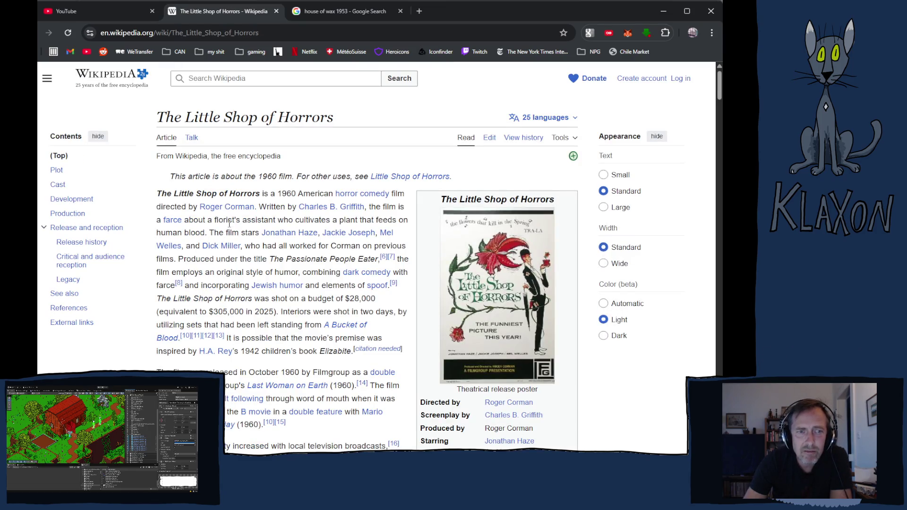
Follow the article's 'Little Shop of Horrors' hatnote to the disambiguation page.
scroll(272, 240, "down", 4)
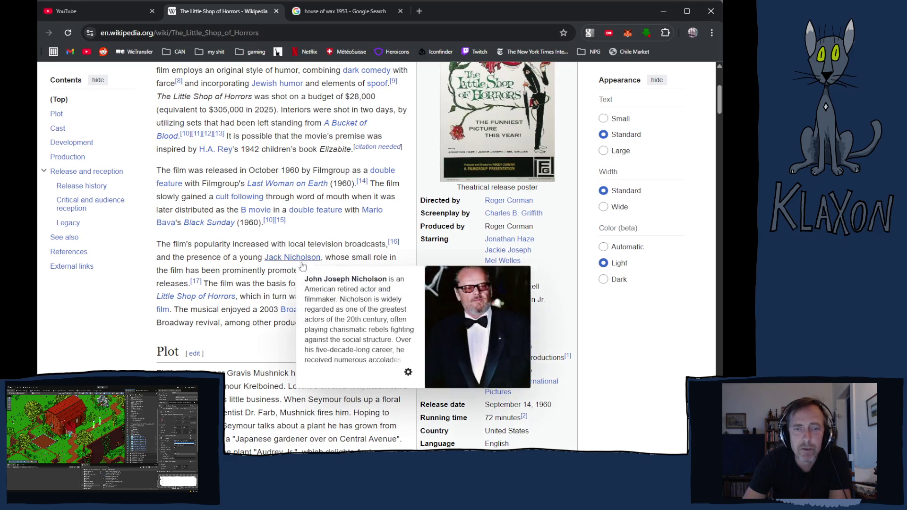
scroll(272, 343, "down", 6)
scroll(272, 344, "down", 15)
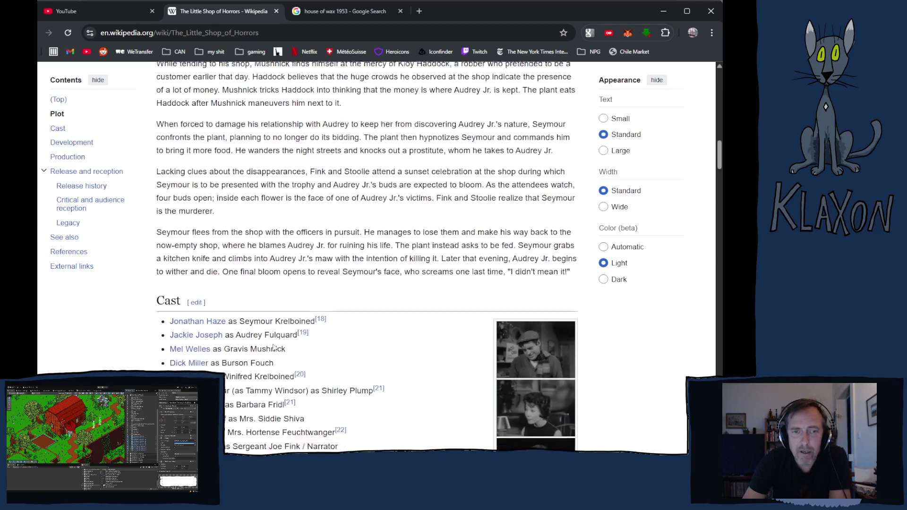
scroll(274, 344, "down", 6)
scroll(274, 345, "up", 20)
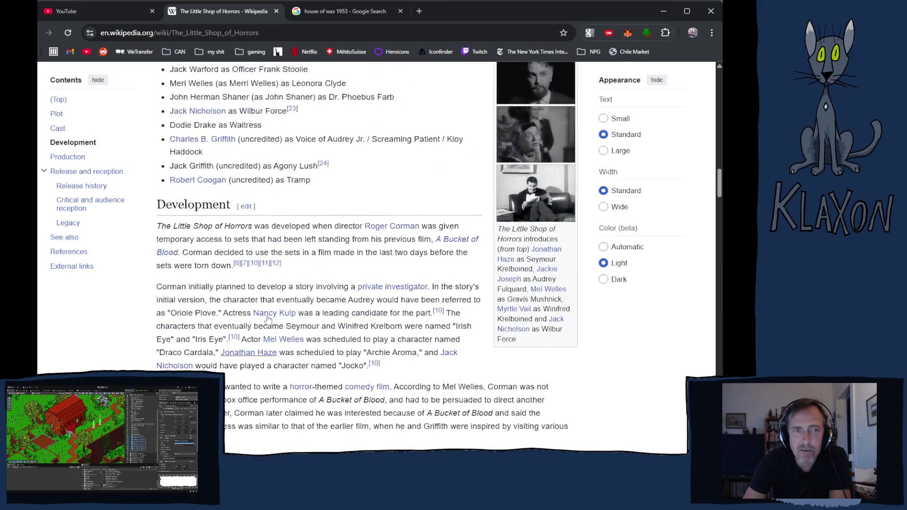
scroll(262, 309, "up", 10)
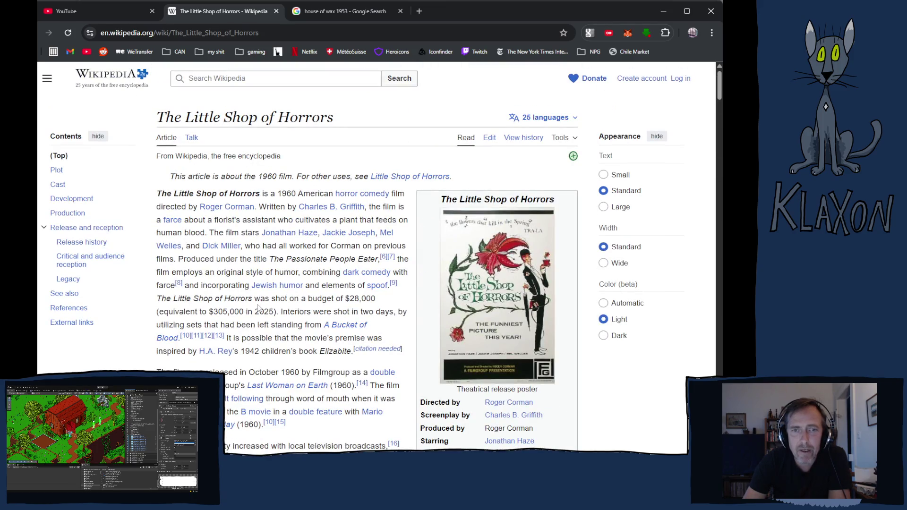
left_click(390, 177)
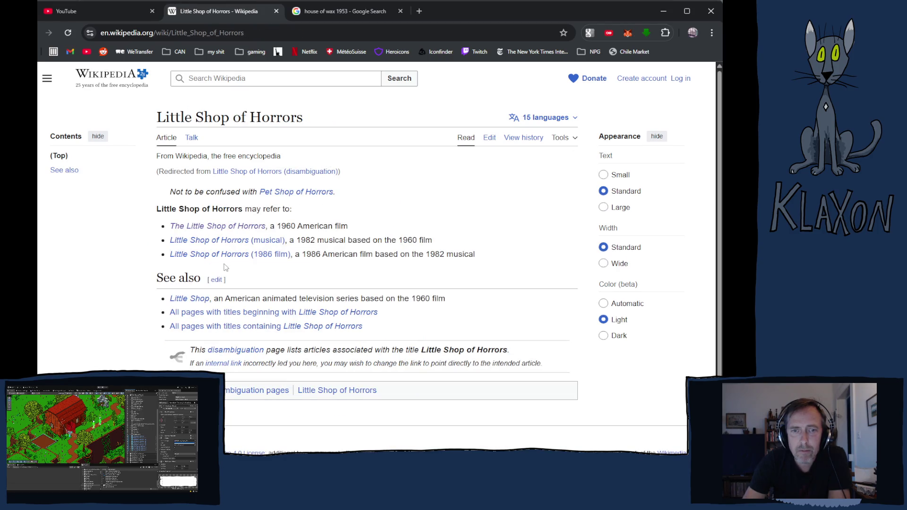
Open the Little Shop of Horrors (1986 film) article and look over its cast.
left_click(205, 255)
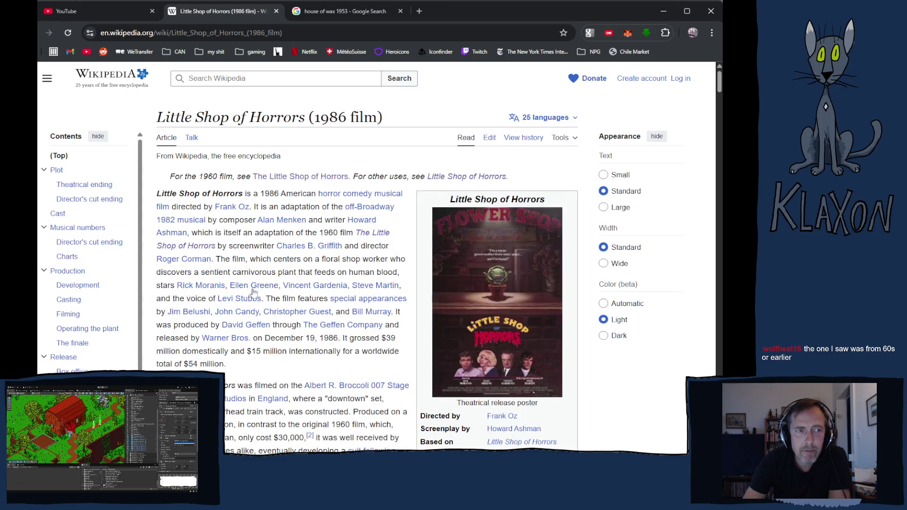
mouse_move(262, 286)
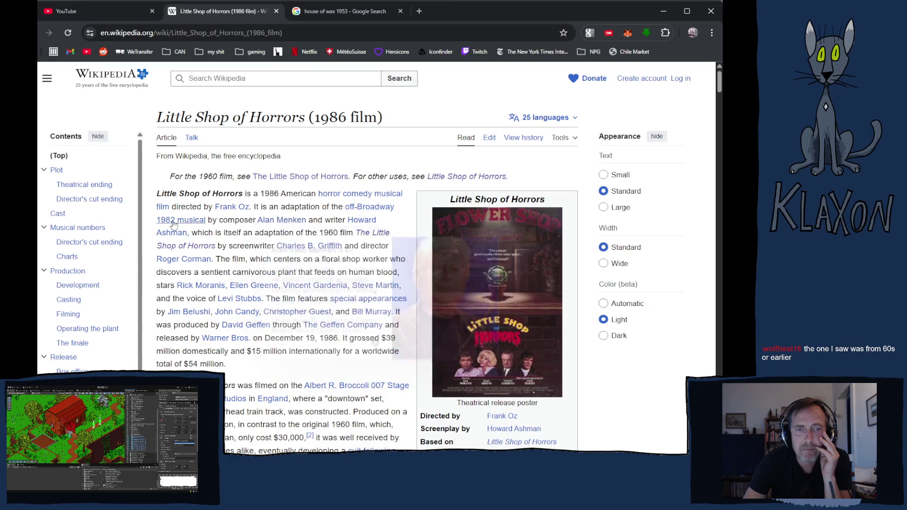
scroll(331, 259, "down", 6)
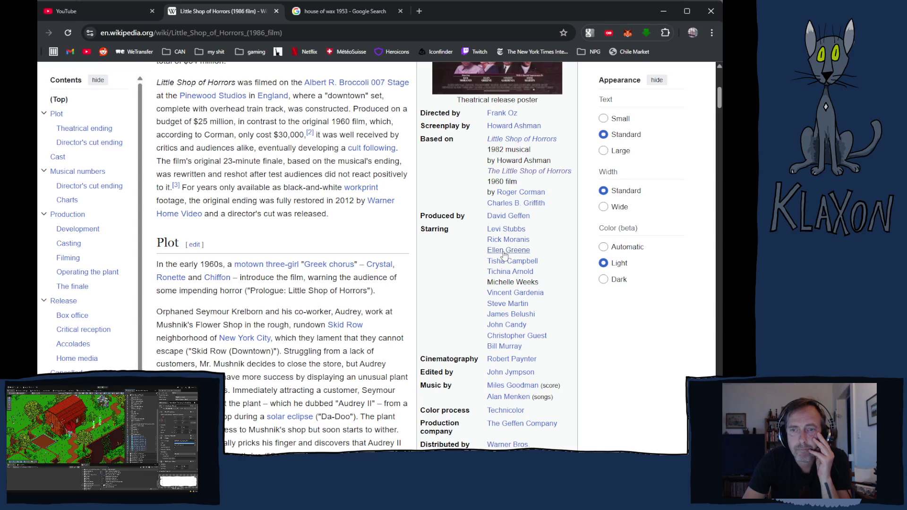
mouse_move(505, 243)
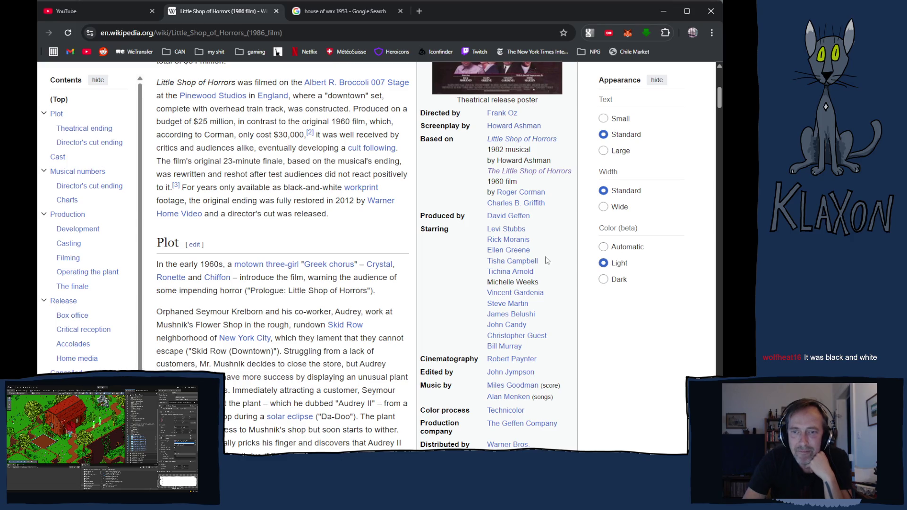
scroll(343, 253, "up", 4)
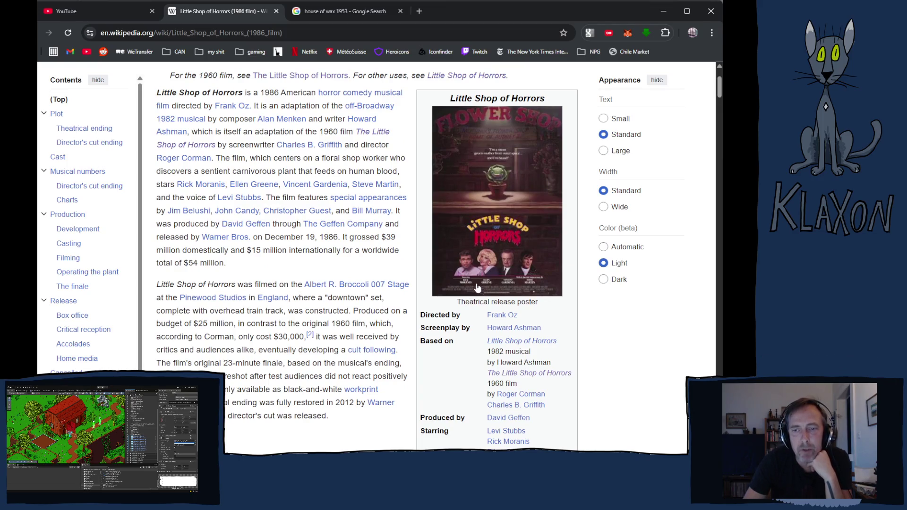
Read the 1986 film's plot, return to the top and open the Frank Oz article.
scroll(476, 286, "down", 3)
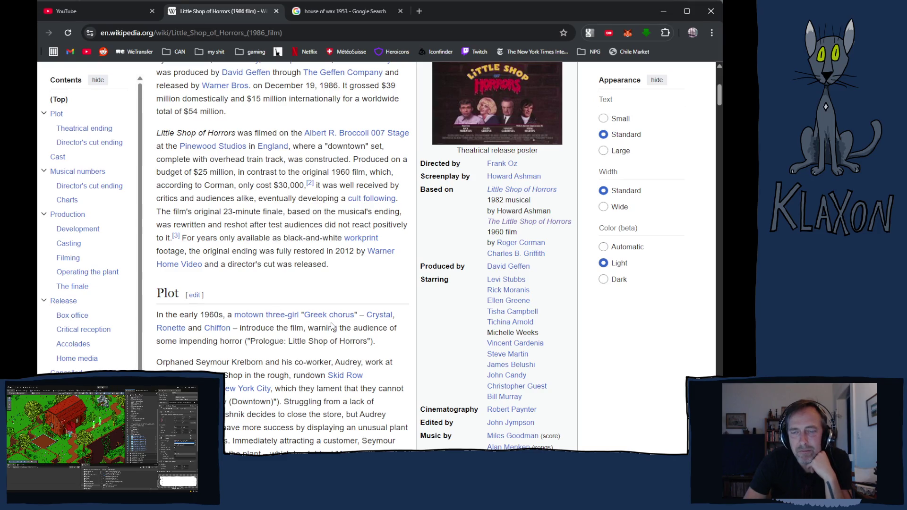
mouse_move(496, 307)
scroll(334, 325, "down", 2)
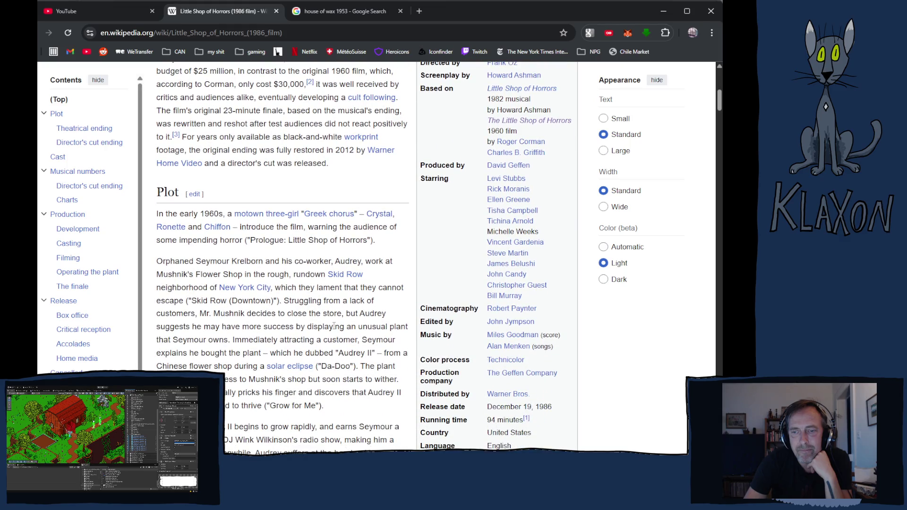
scroll(334, 325, "down", 1)
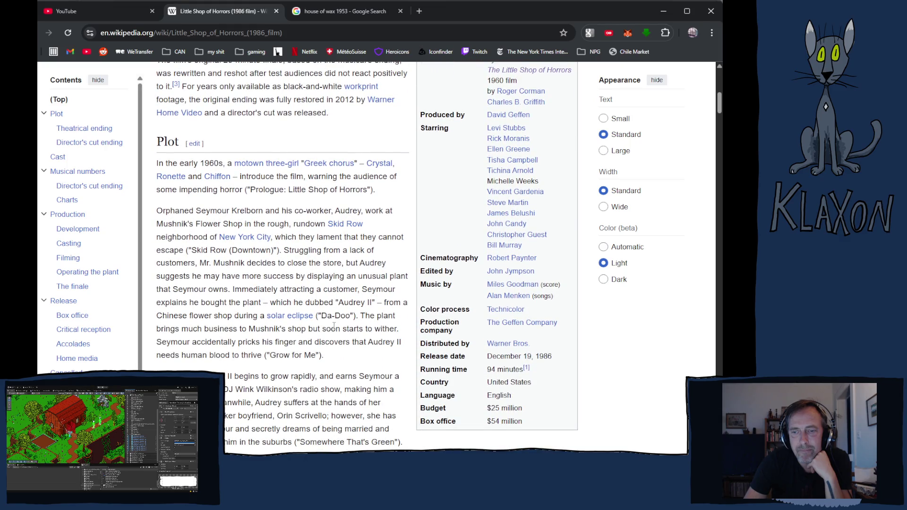
scroll(334, 326, "up", 7)
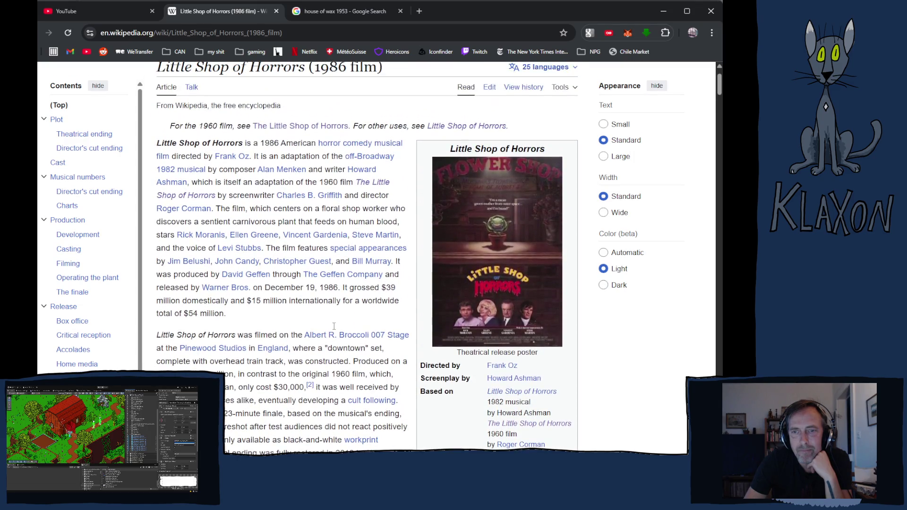
scroll(334, 330, "up", 1)
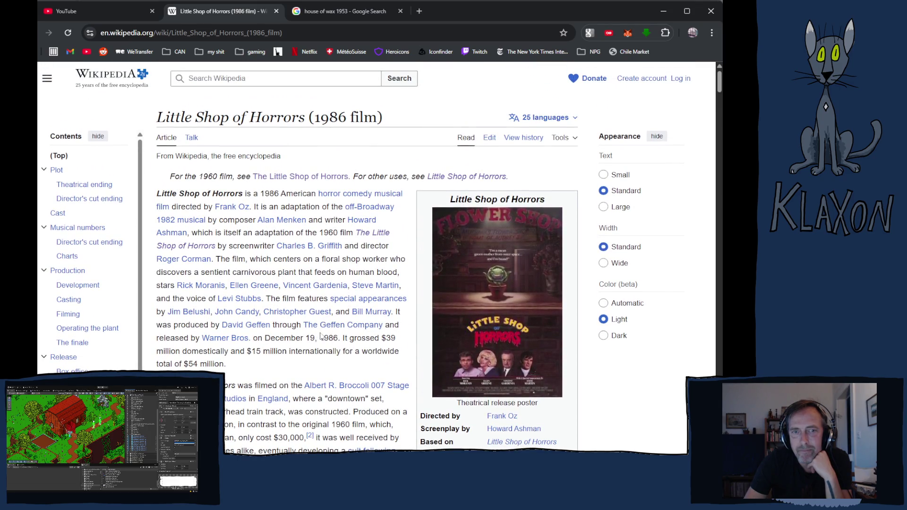
left_click(231, 209)
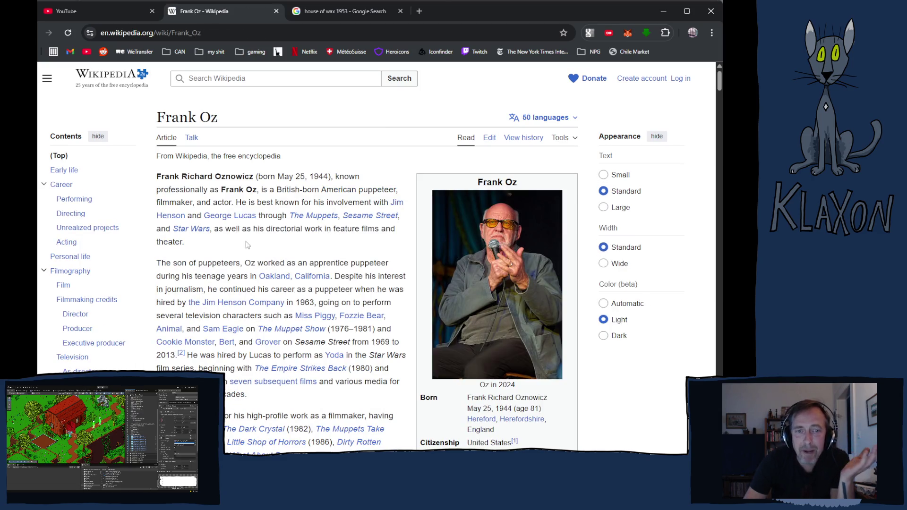
Jump to Frank Oz's Director credits table, starting with The Dark Crystal (1982).
left_click(76, 314)
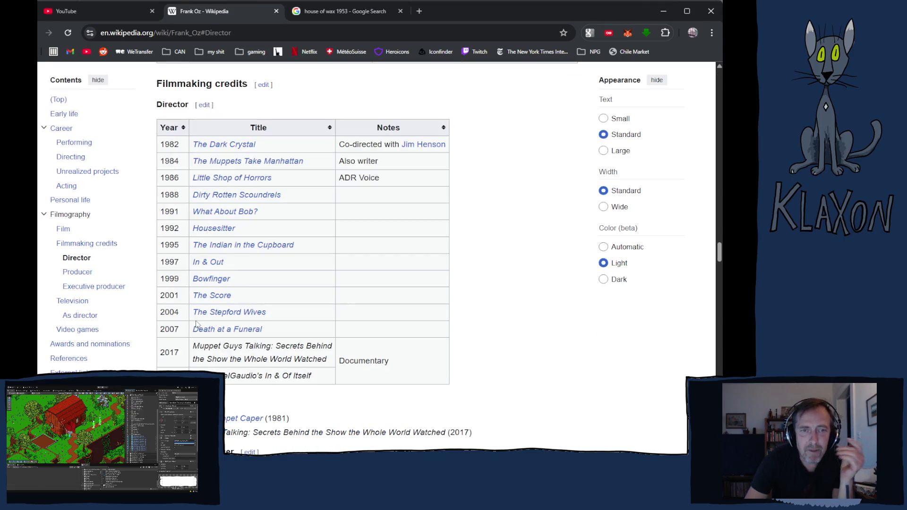
mouse_move(249, 144)
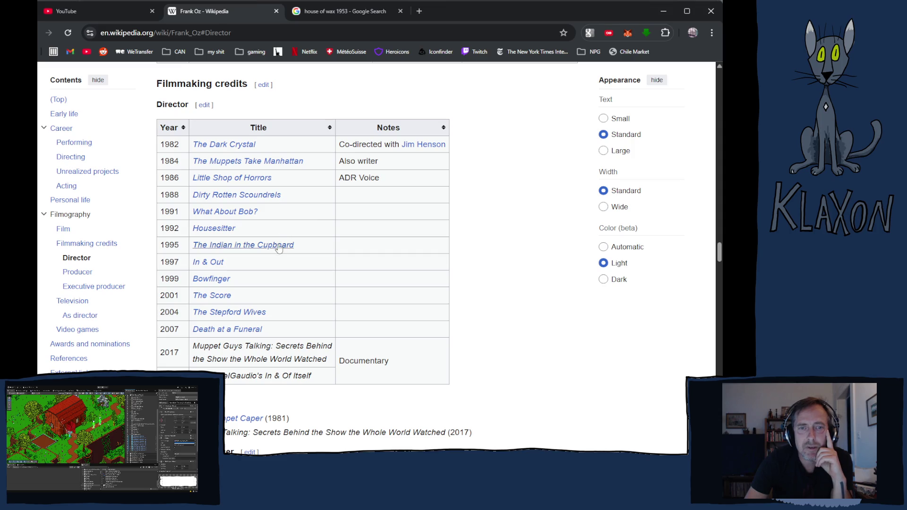
mouse_move(282, 245)
mouse_move(236, 214)
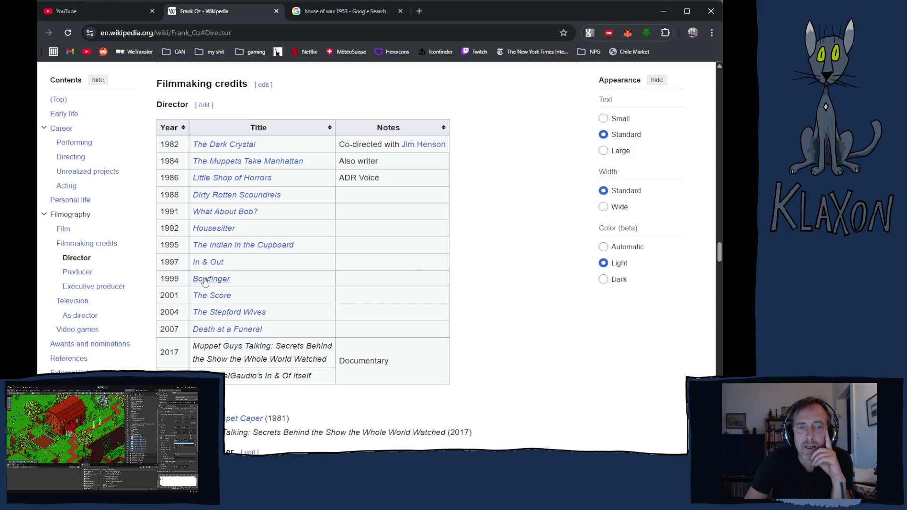
mouse_move(204, 283)
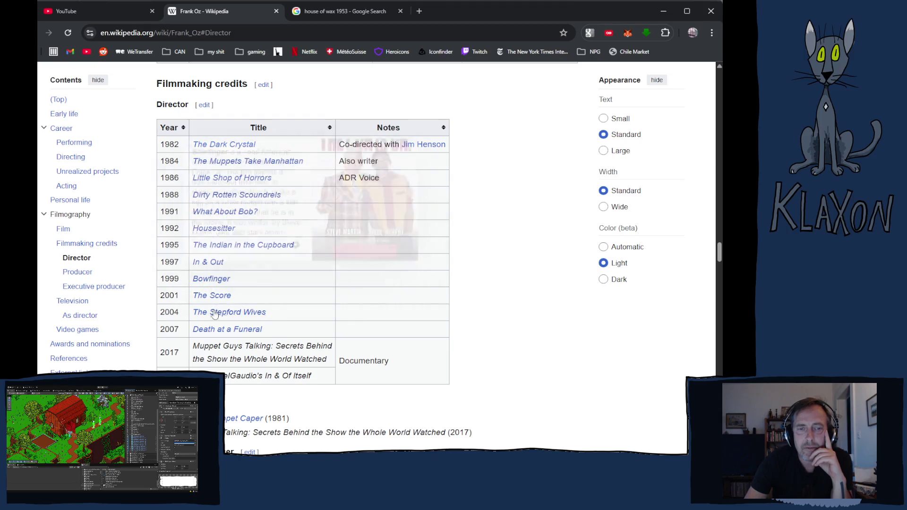
mouse_move(215, 316)
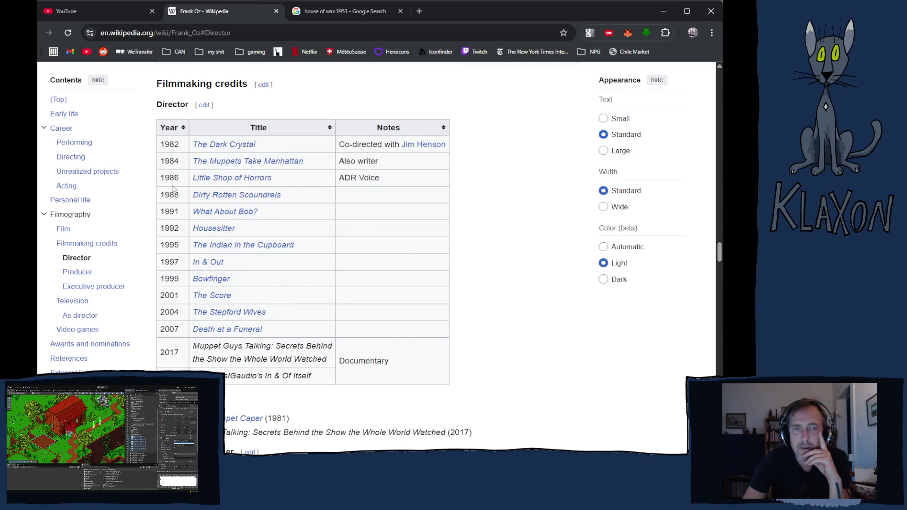
mouse_move(210, 199)
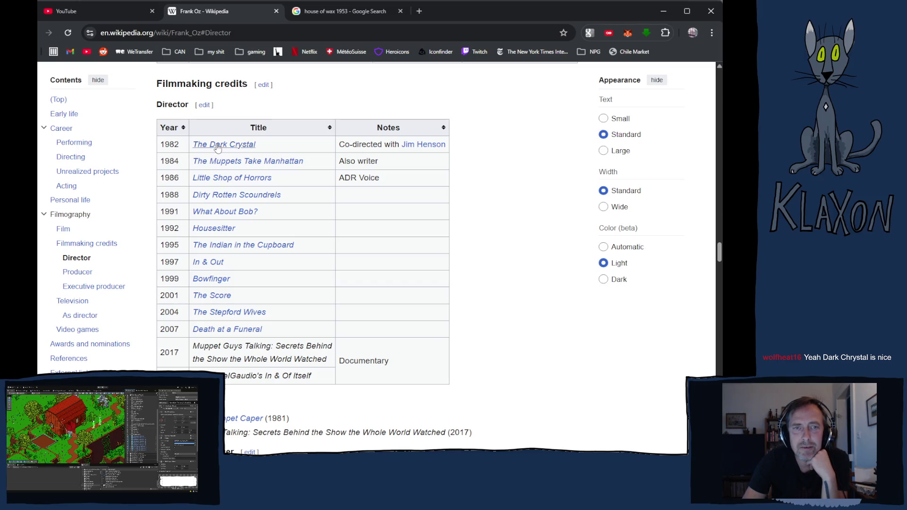
mouse_move(216, 147)
scroll(156, 211, "down", 3)
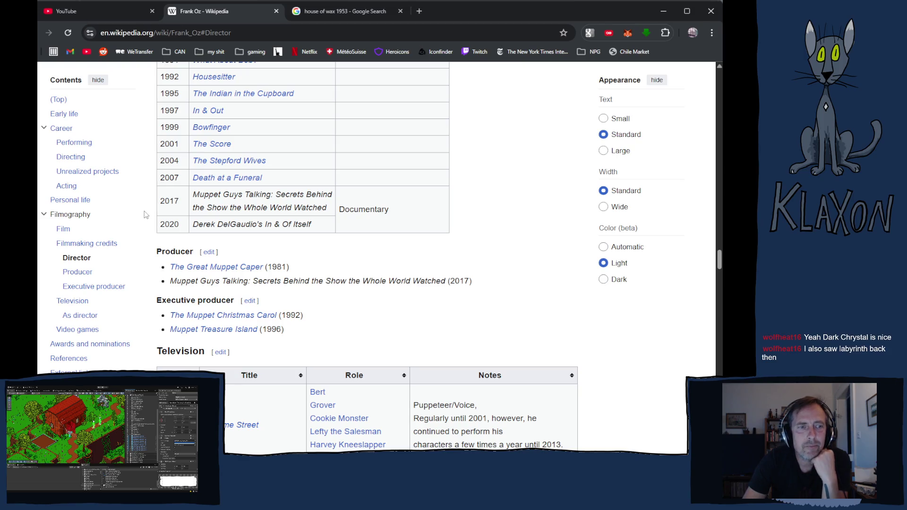
scroll(148, 216, "up", 2)
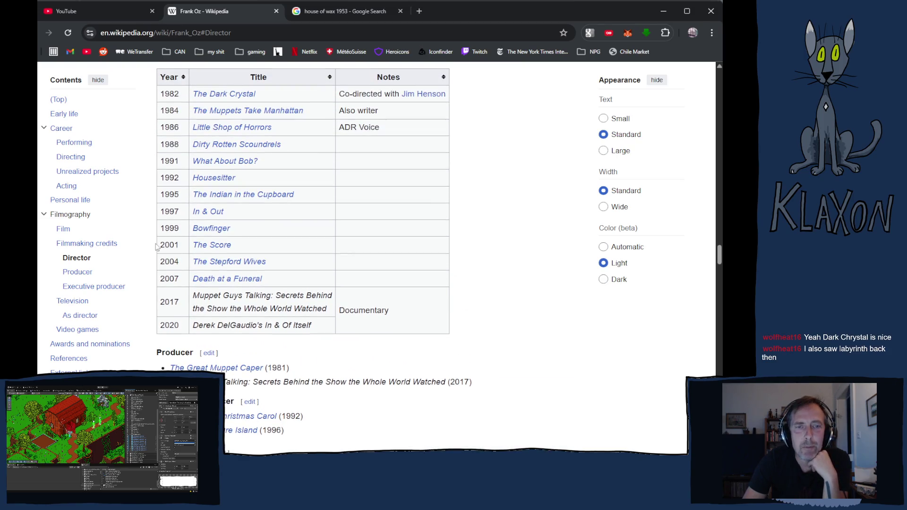
scroll(211, 91, "up", 2)
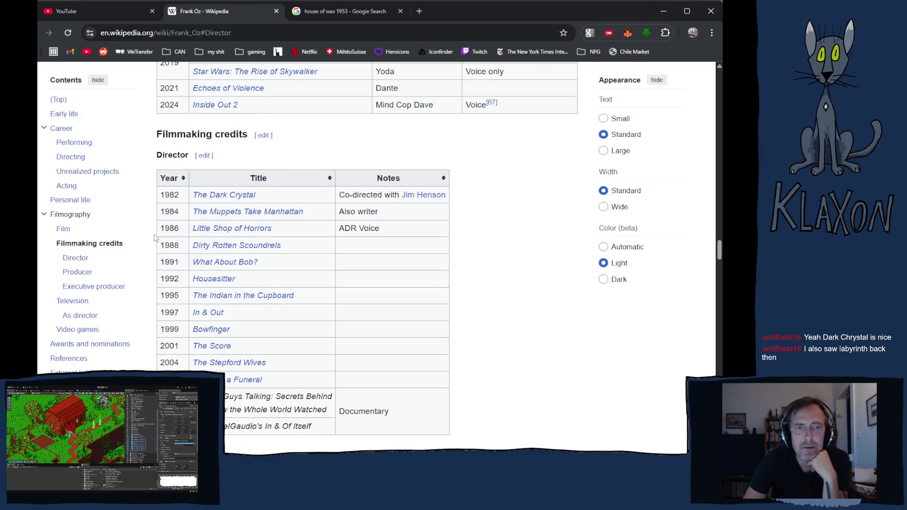
Scroll through Frank Oz's 1981–1985 film roles, including Yoda in Return of the Jedi.
scroll(156, 236, "up", 4)
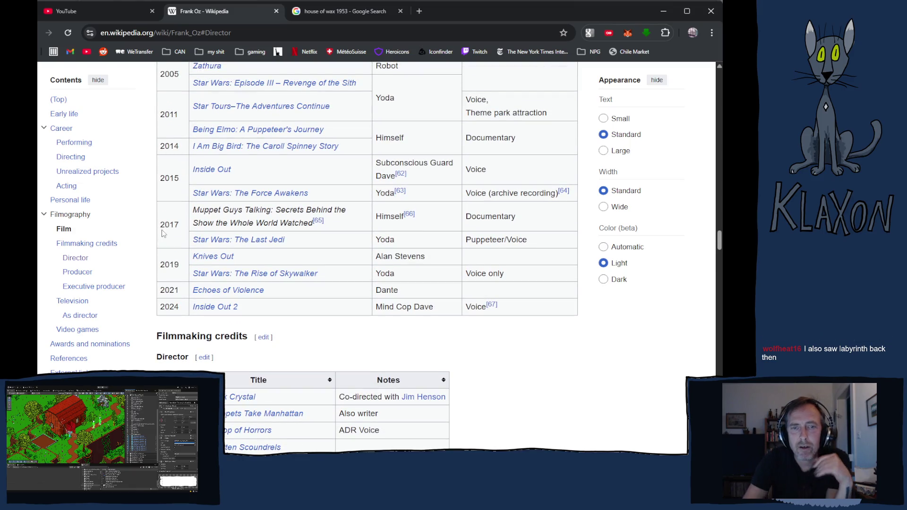
scroll(162, 232, "up", 8)
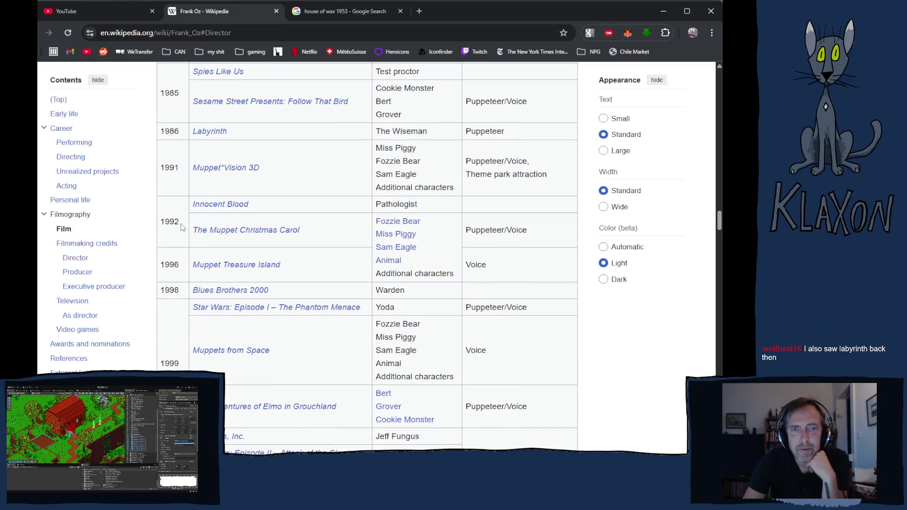
scroll(182, 227, "up", 8)
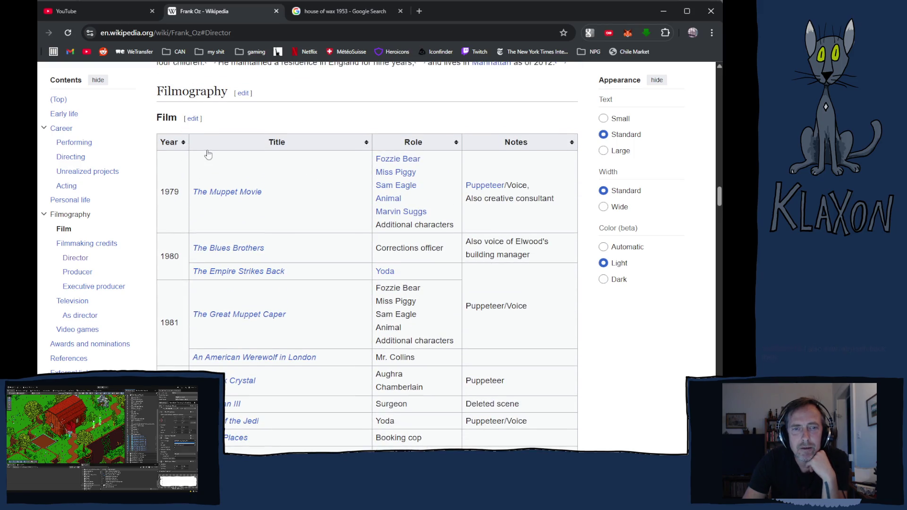
scroll(303, 241, "down", 7)
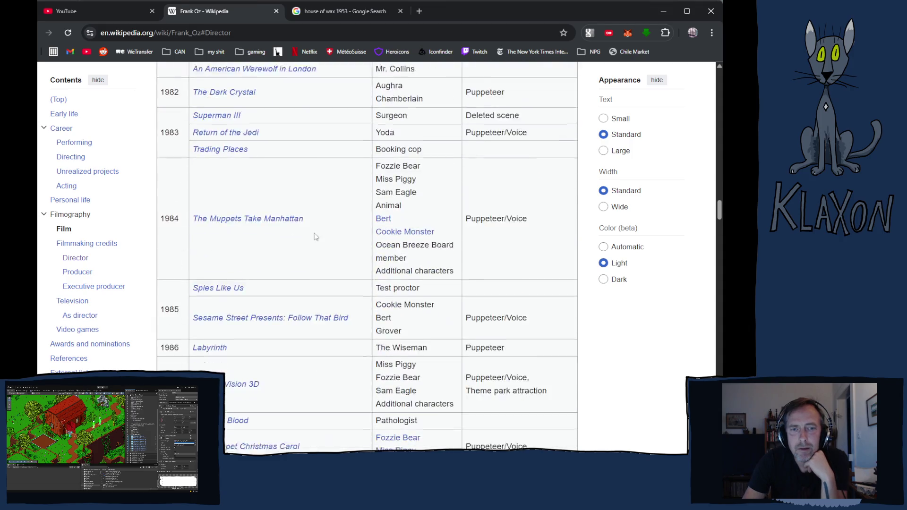
scroll(301, 244, "down", 1)
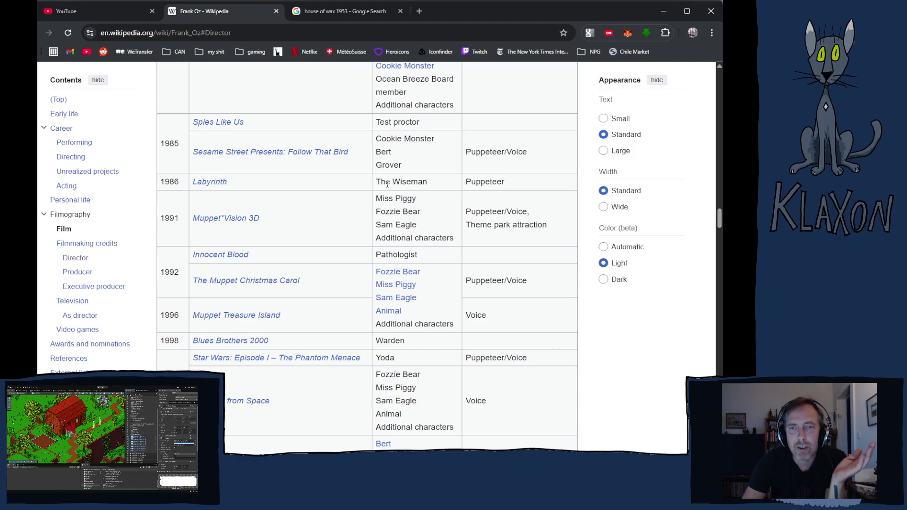
mouse_move(208, 185)
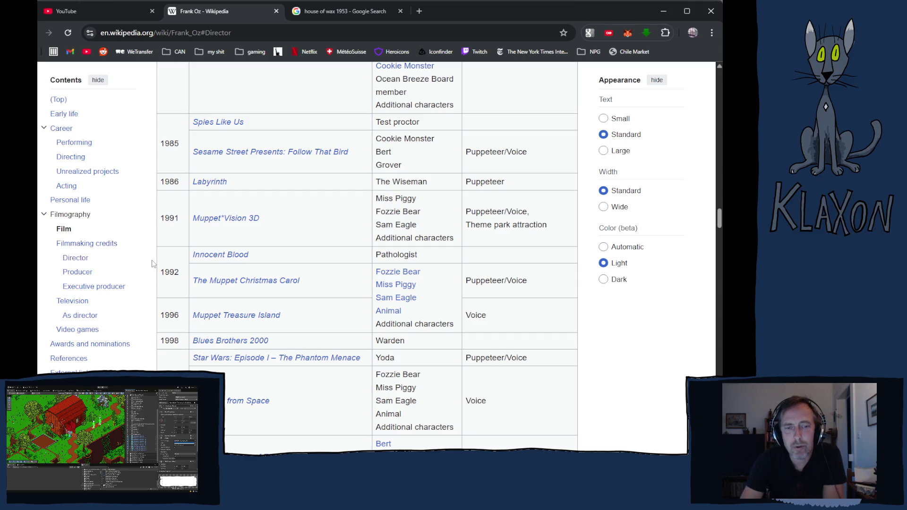
scroll(204, 340, "down", 4)
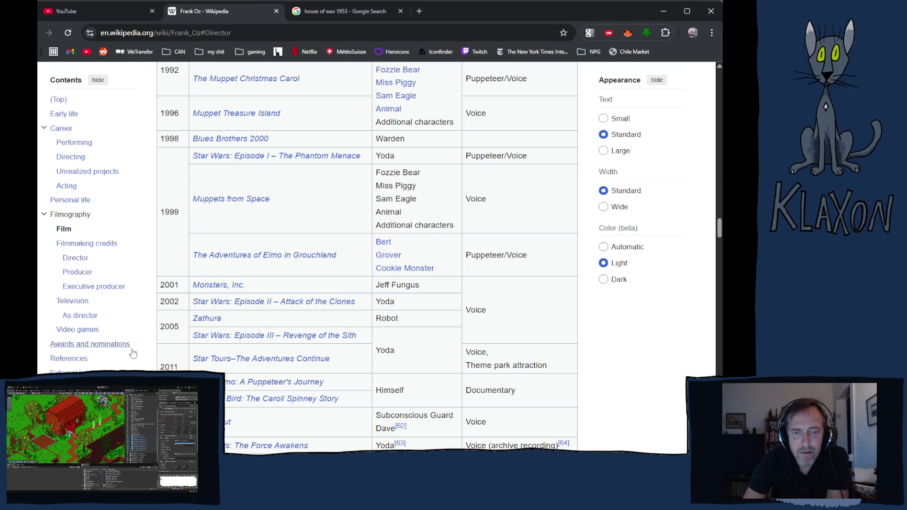
scroll(133, 353, "down", 2)
scroll(130, 353, "down", 4)
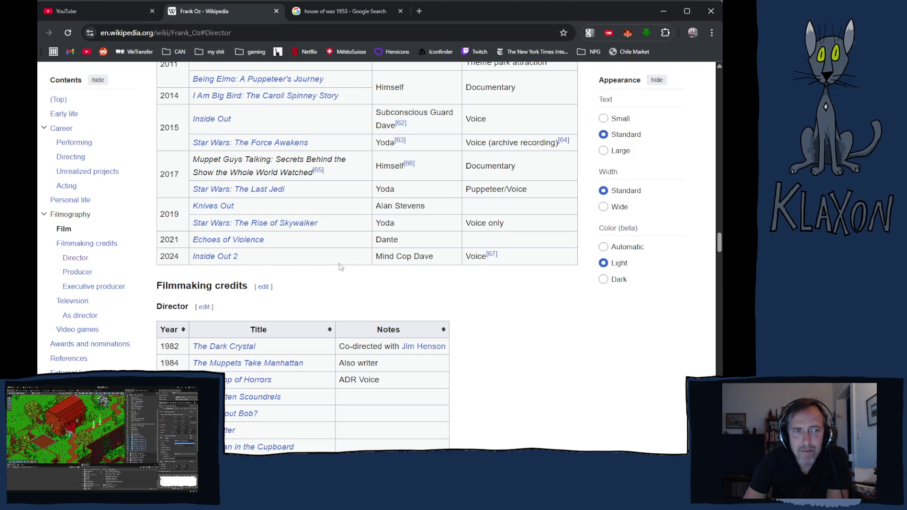
scroll(288, 288, "up", 7)
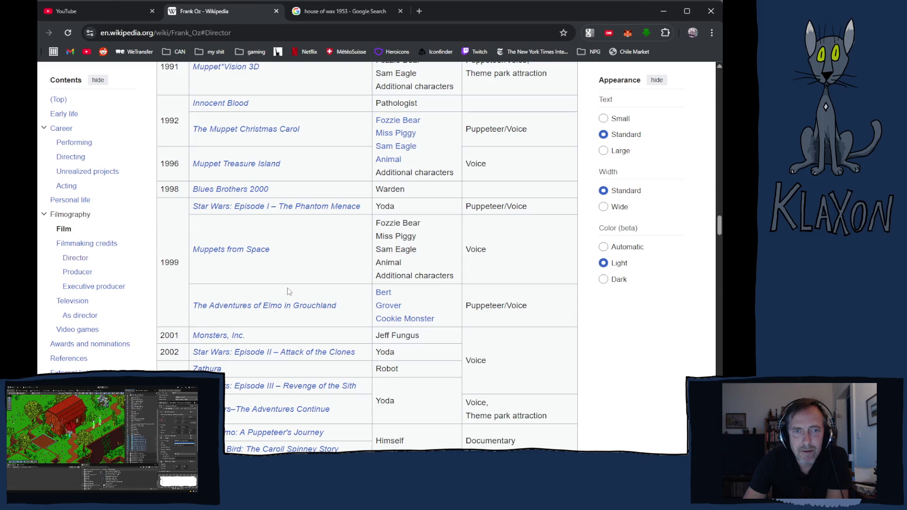
scroll(289, 291, "up", 2)
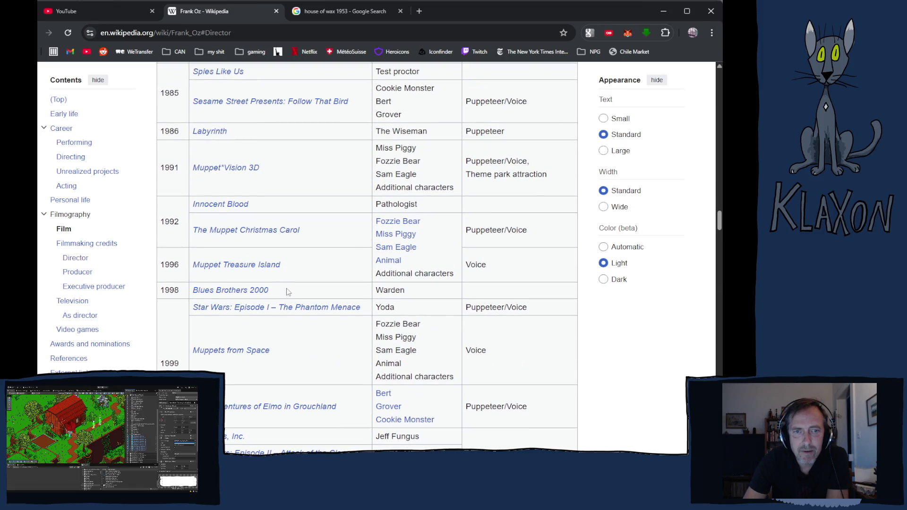
scroll(281, 295, "up", 3)
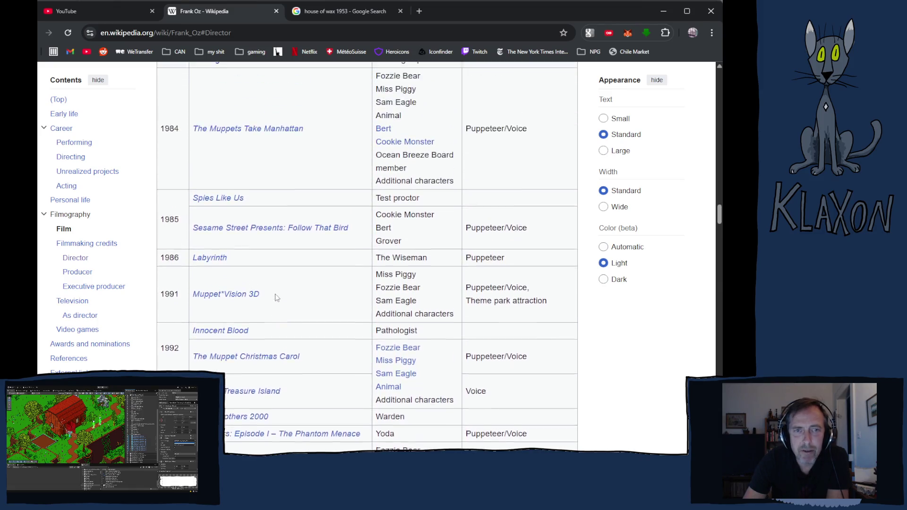
scroll(277, 297, "up", 5)
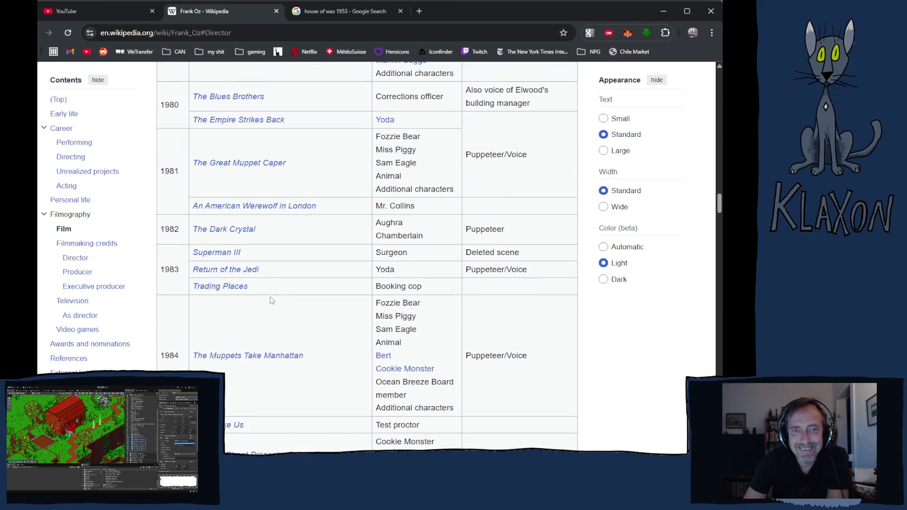
scroll(266, 307, "up", 2)
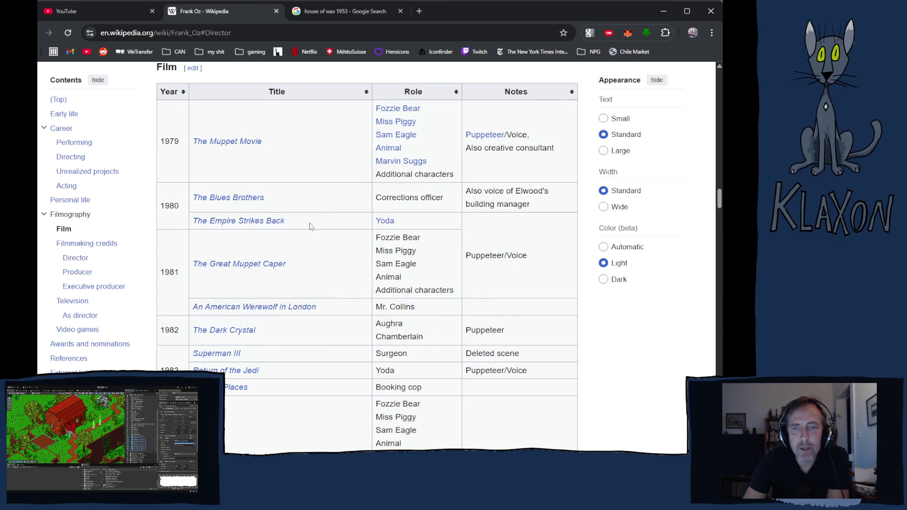
Bring up the page preview for Spies Like Us in the Film table.
mouse_move(383, 227)
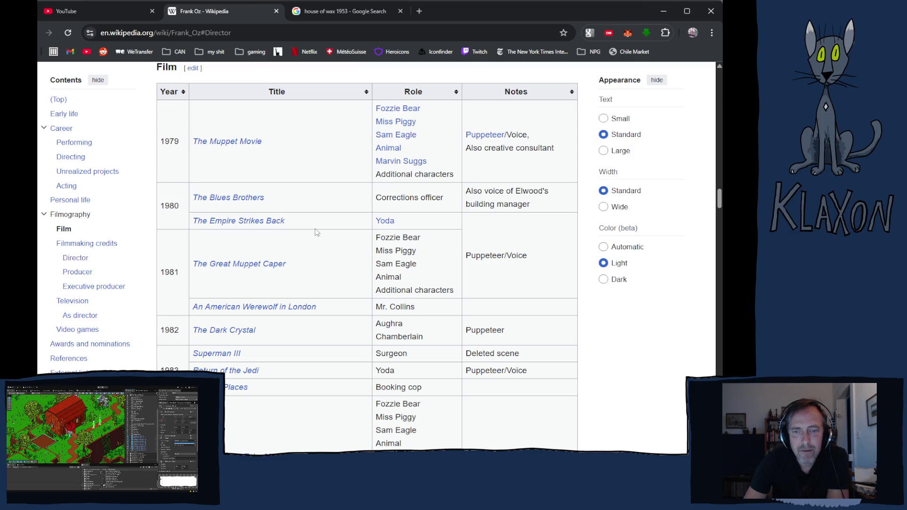
scroll(316, 232, "down", 1)
scroll(317, 232, "down", 2)
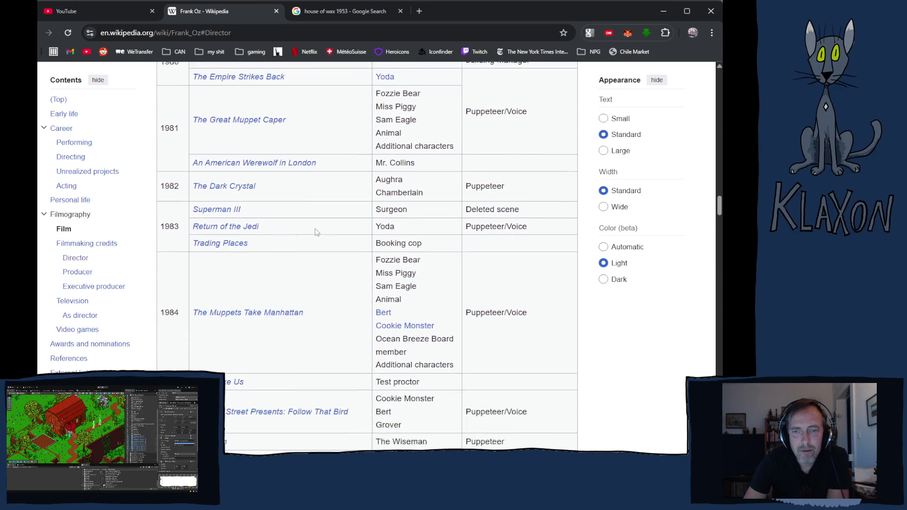
scroll(316, 232, "down", 1)
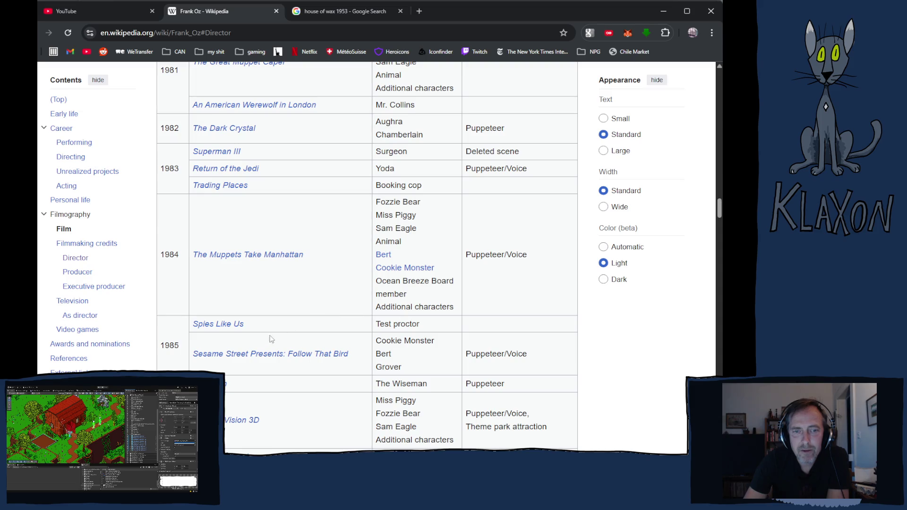
mouse_move(234, 327)
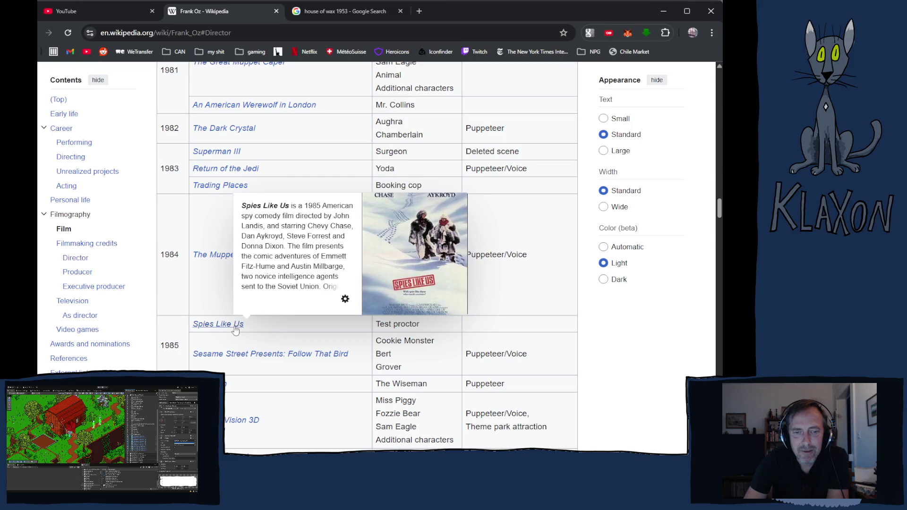
Scroll through Frank Oz's remaining film roles to Inside Out 2 (2024) and the Director table.
scroll(235, 330, "down", 2)
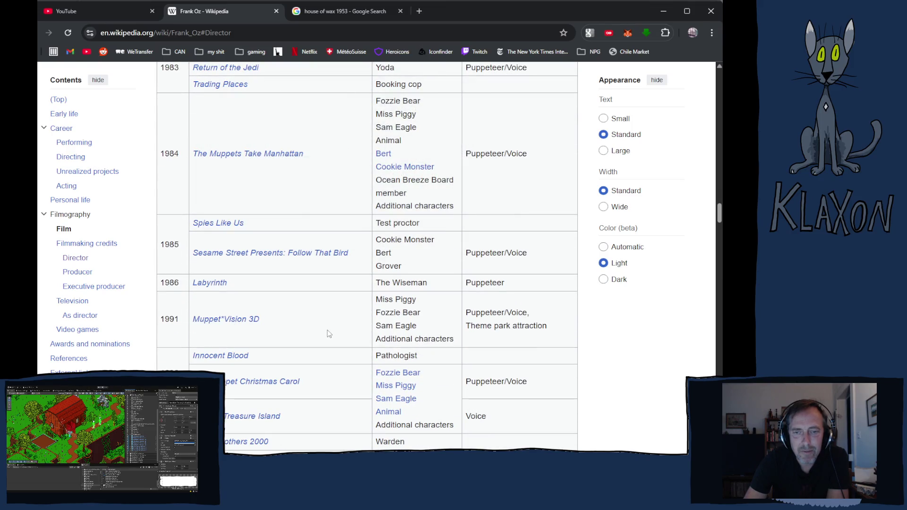
scroll(329, 334, "down", 2)
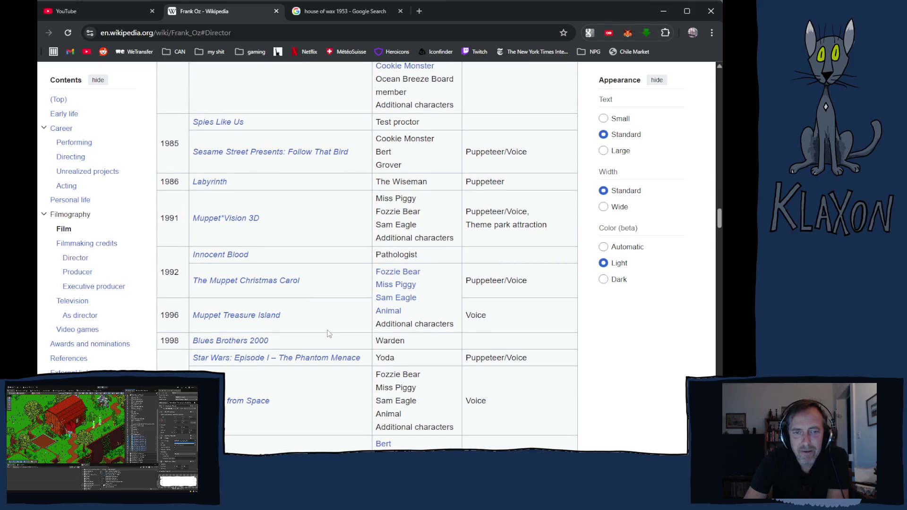
scroll(329, 334, "down", 1)
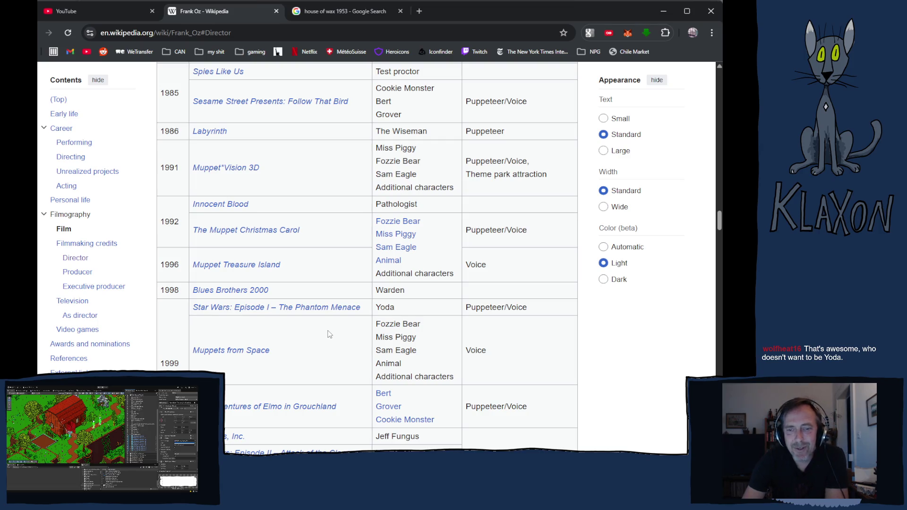
scroll(329, 334, "down", 3)
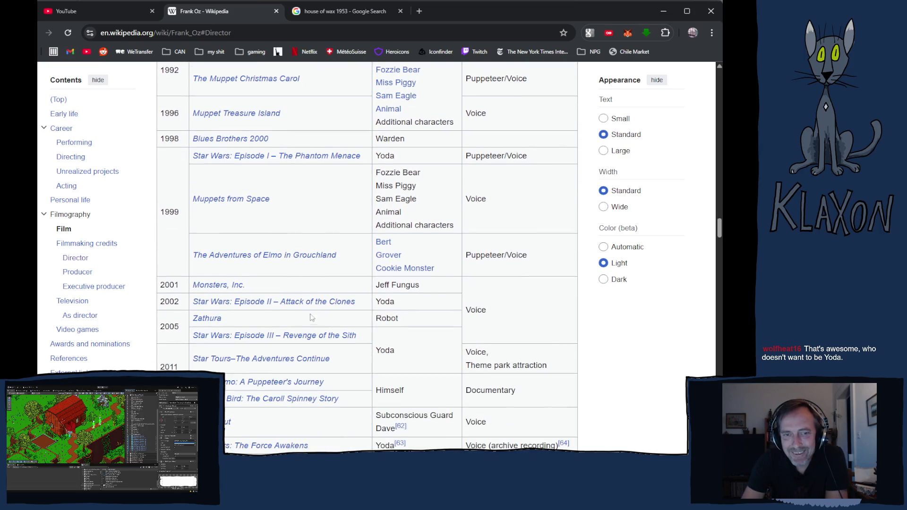
mouse_move(271, 309)
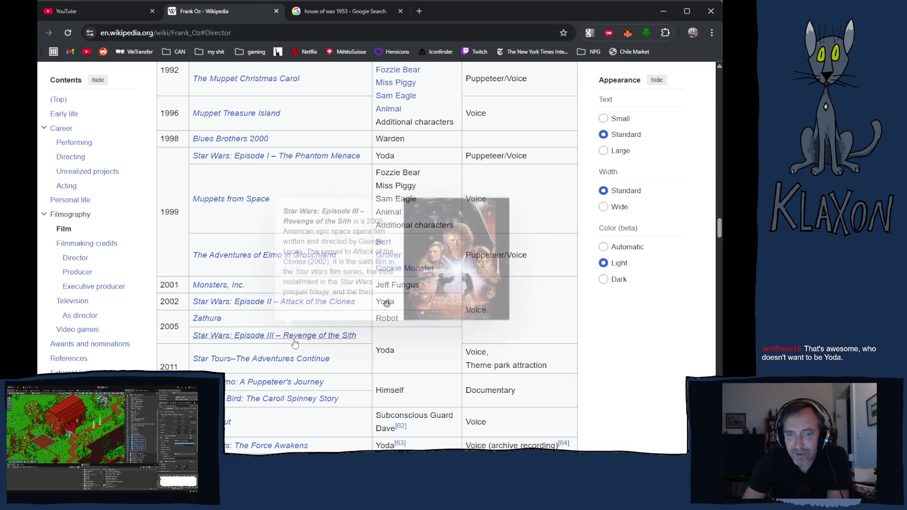
scroll(311, 349, "down", 1)
scroll(311, 348, "down", 2)
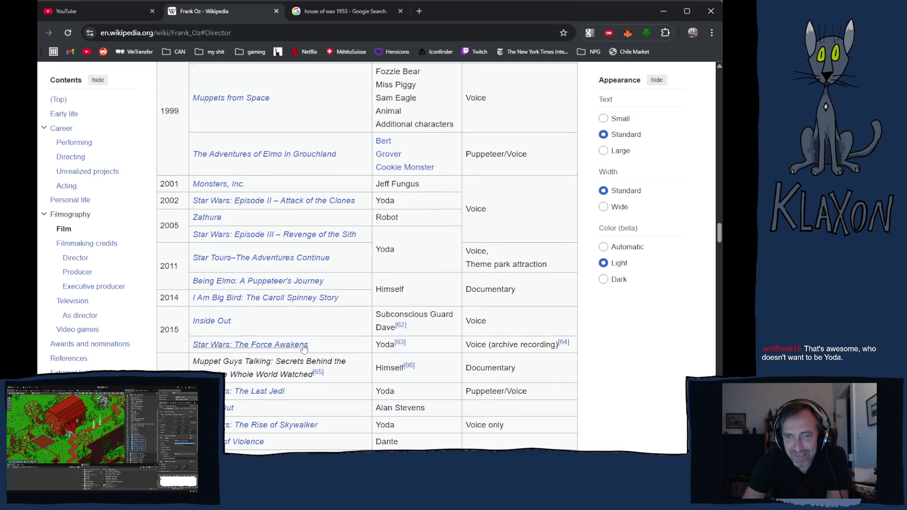
scroll(276, 352, "down", 3)
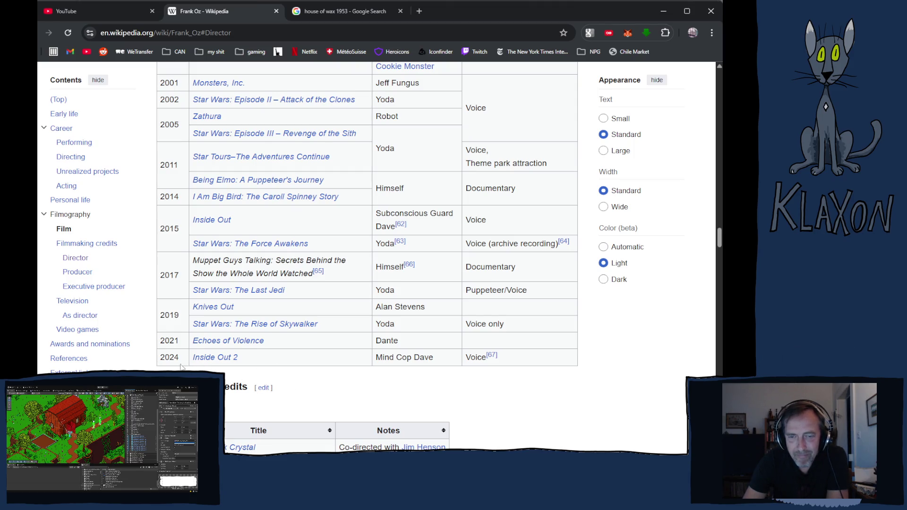
scroll(367, 259, "down", 3)
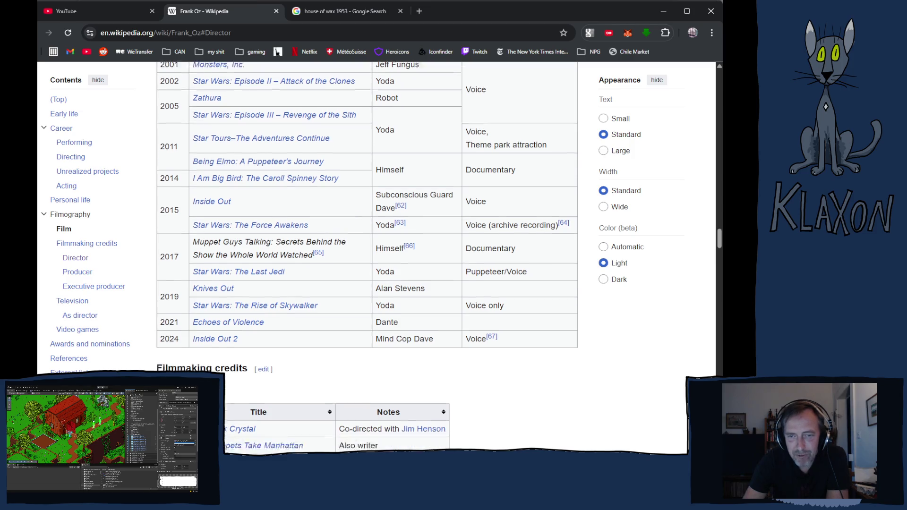
scroll(367, 259, "down", 8)
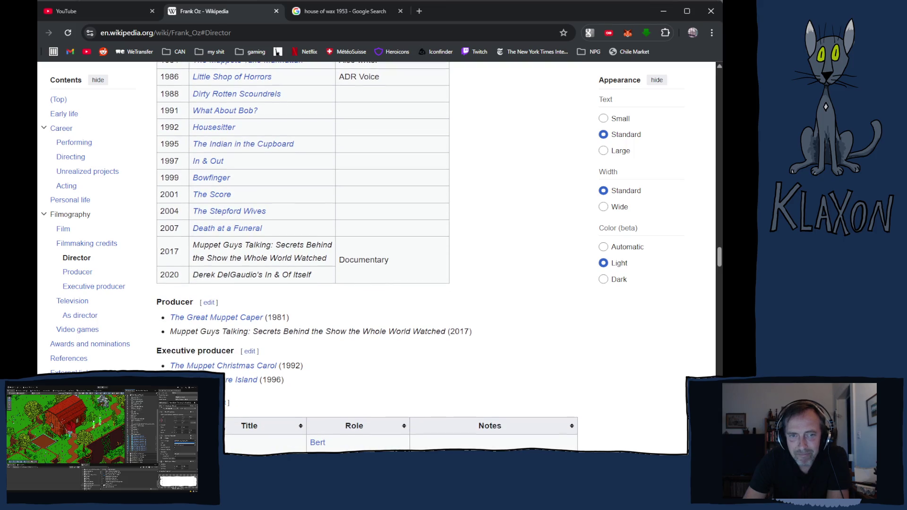
Scroll past the Director, Producer, Television and Video games tables, then back to Sesame Street.
scroll(367, 257, "down", 8)
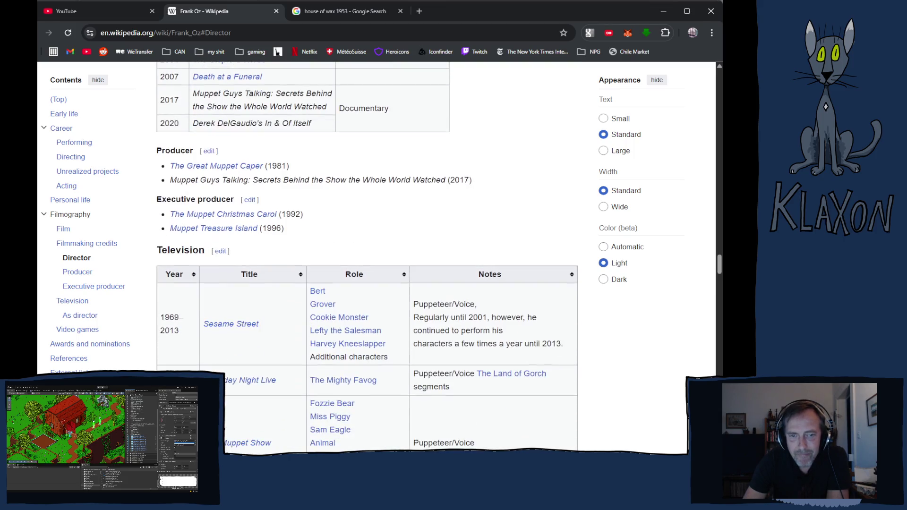
scroll(367, 258, "down", 3)
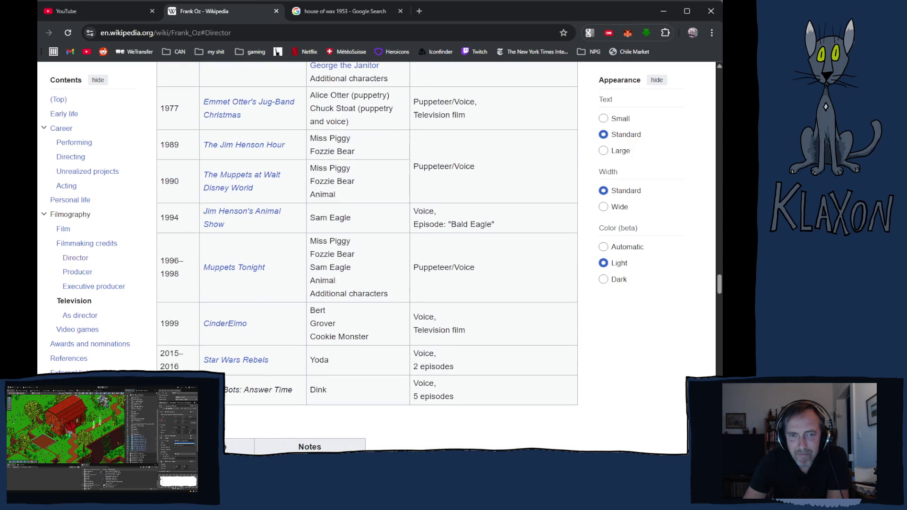
scroll(368, 258, "down", 3)
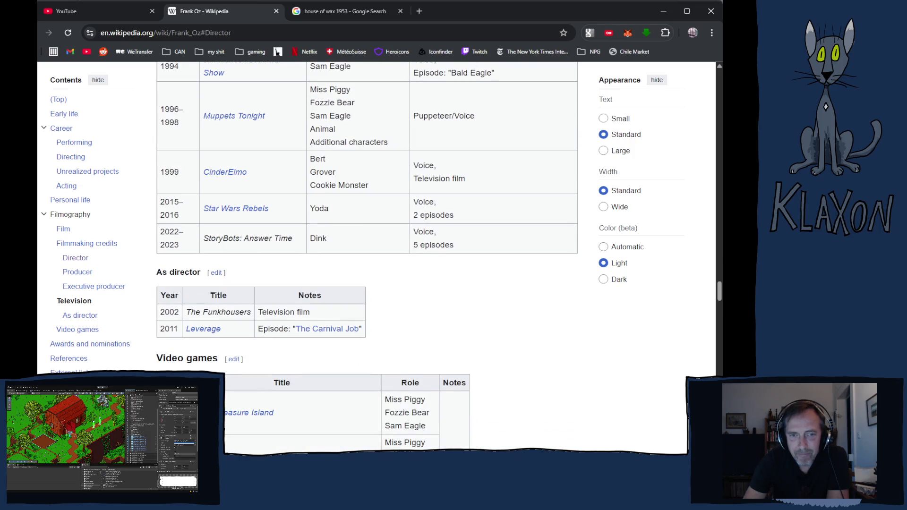
scroll(367, 257, "down", 3)
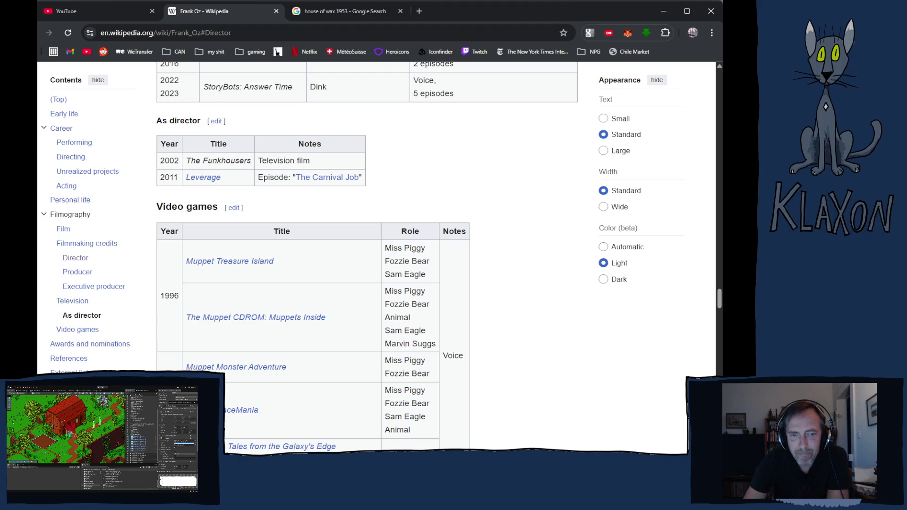
scroll(367, 257, "up", 10)
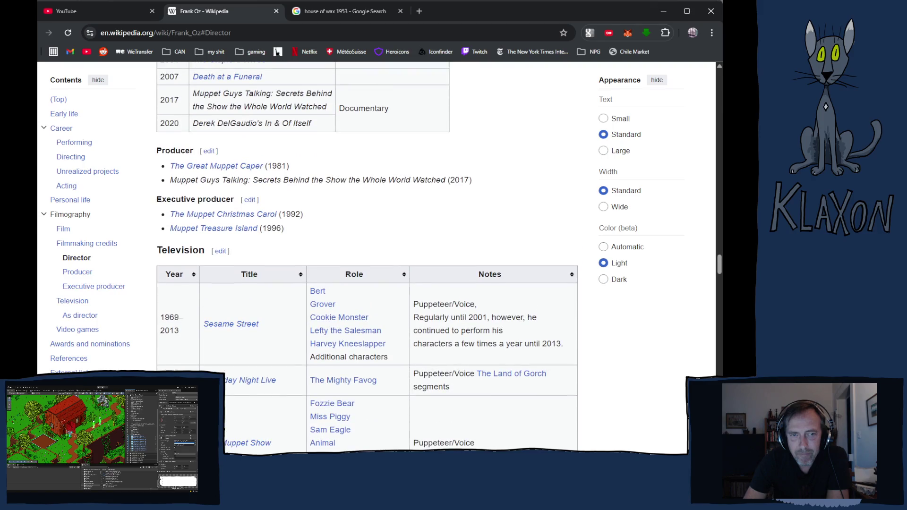
scroll(367, 257, "up", 5)
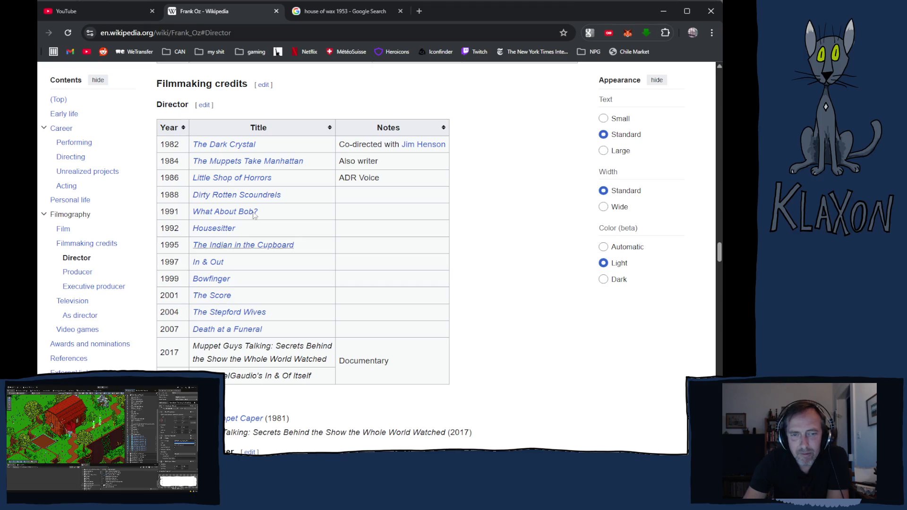
Scroll up past the Director and Film tables to Personal life, above The Muppet Movie (1979).
scroll(265, 326, "up", 15)
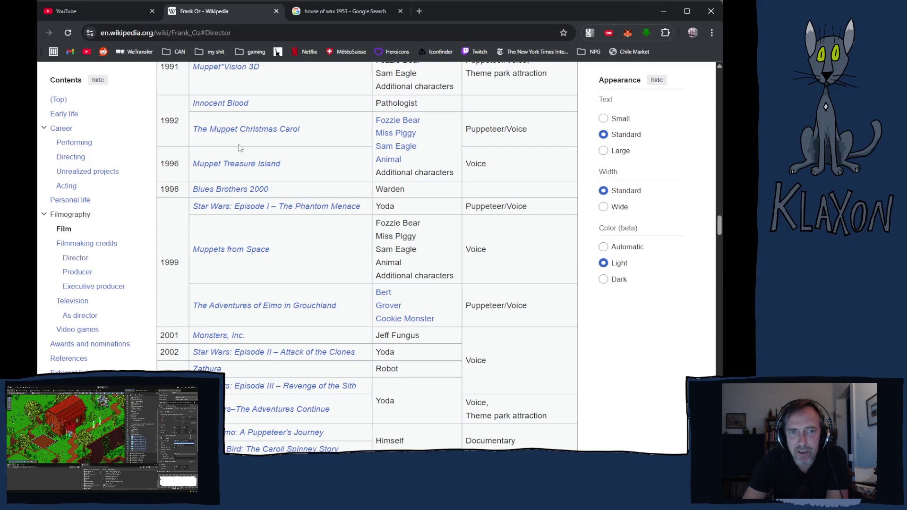
scroll(236, 208, "up", 4)
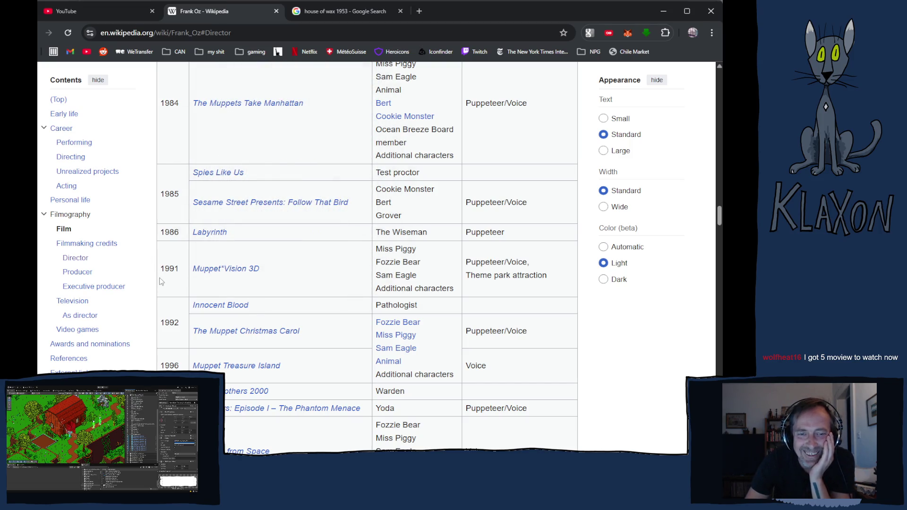
scroll(166, 270, "up", 1)
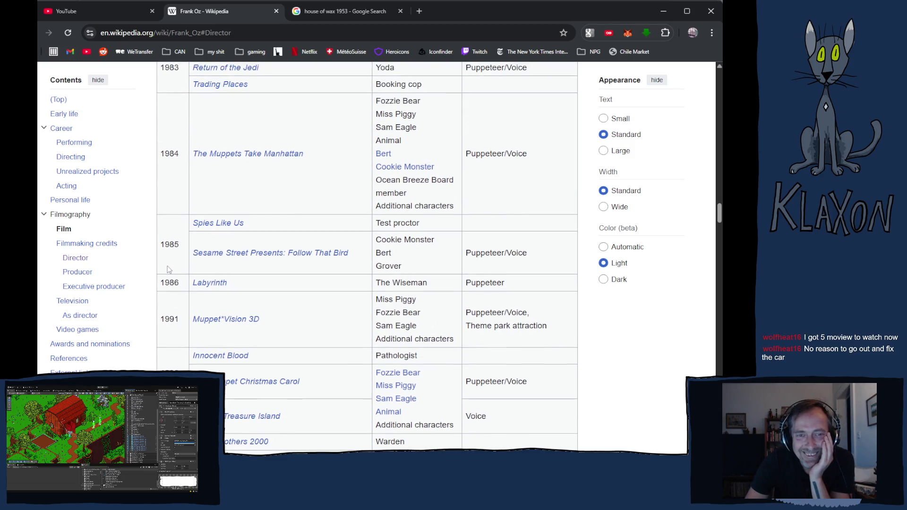
scroll(169, 269, "up", 3)
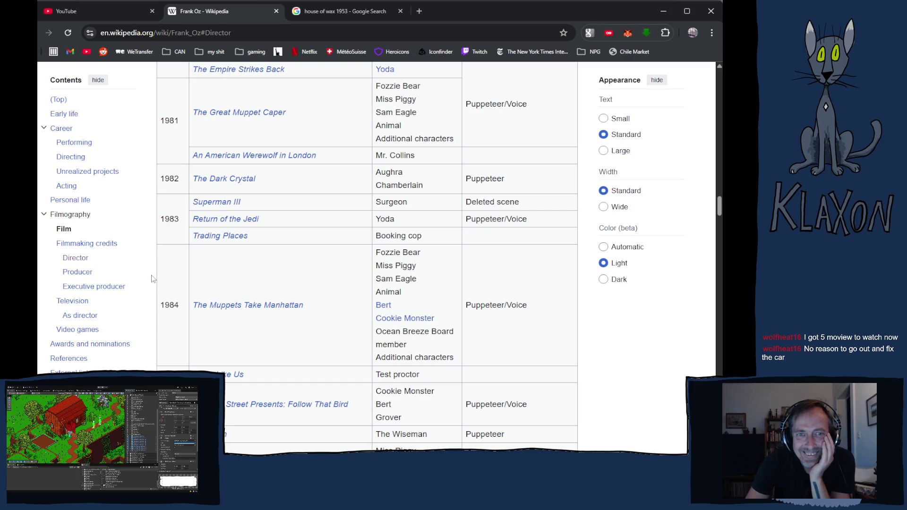
scroll(156, 261, "up", 3)
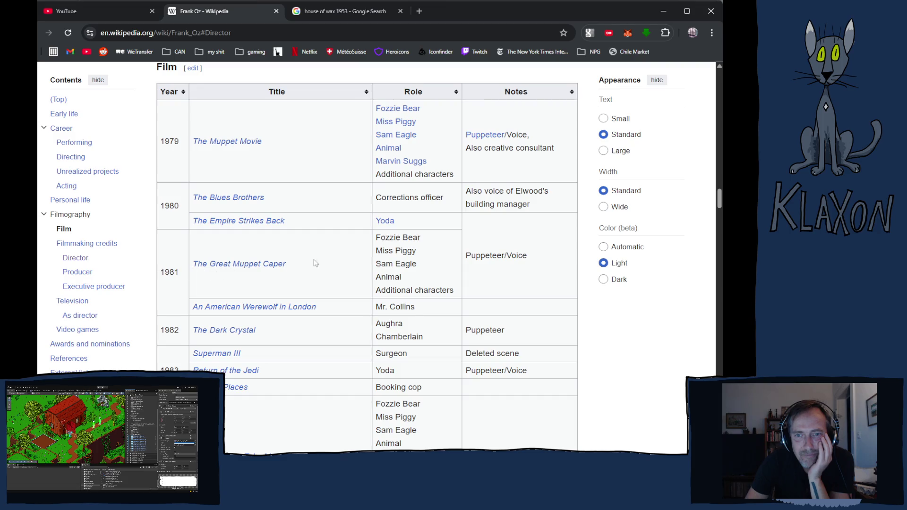
scroll(359, 279, "up", 10)
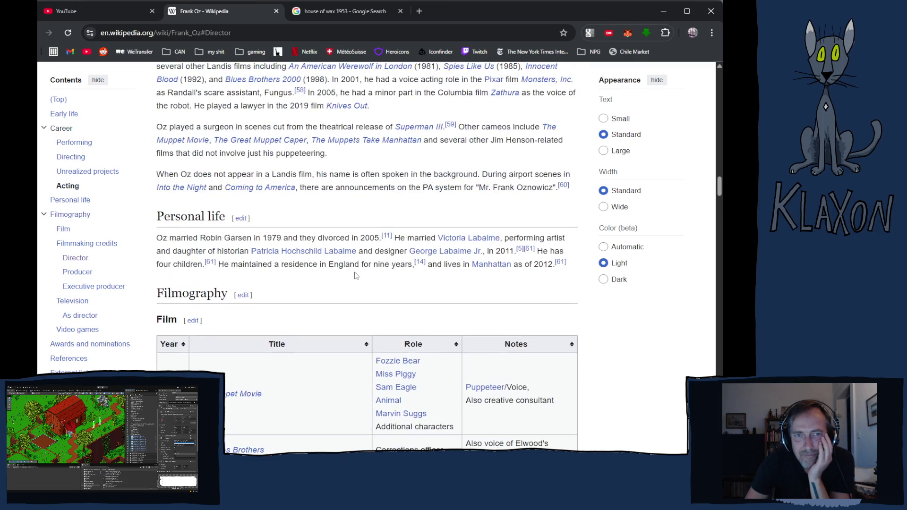
Scroll up to the Directing section, then go back to the article top with Alt+Left.
scroll(278, 270, "up", 6)
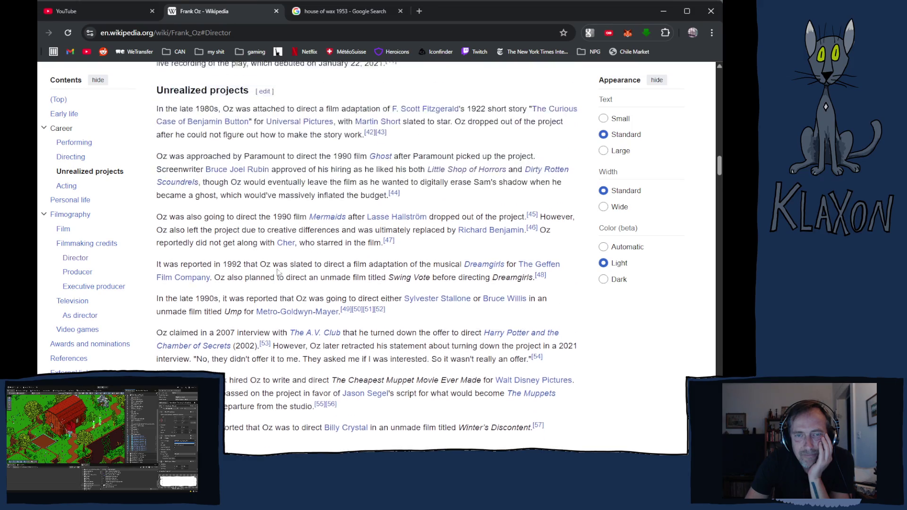
scroll(274, 273, "up", 5)
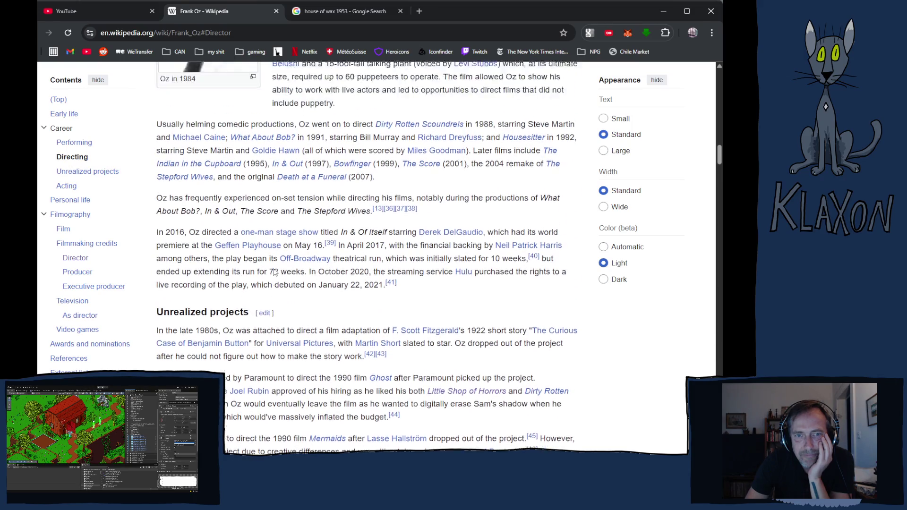
mouse_move(274, 273)
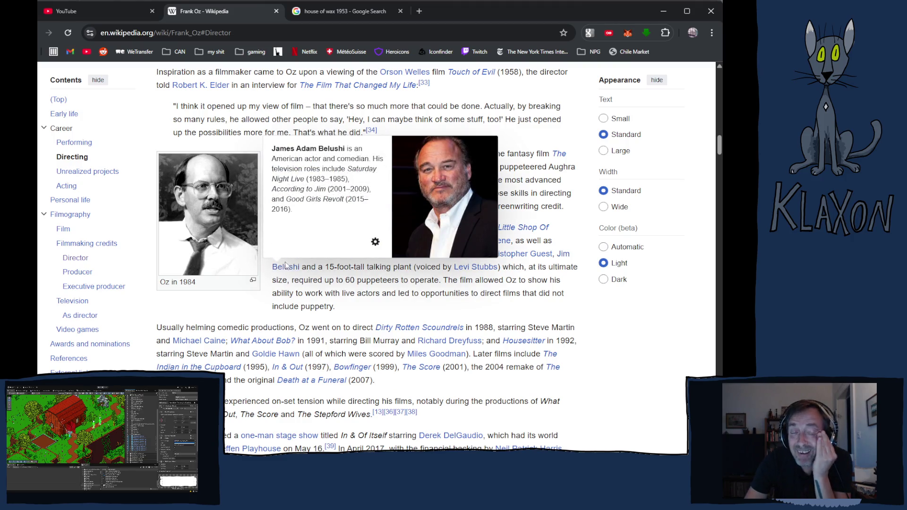
key("alt+Left")
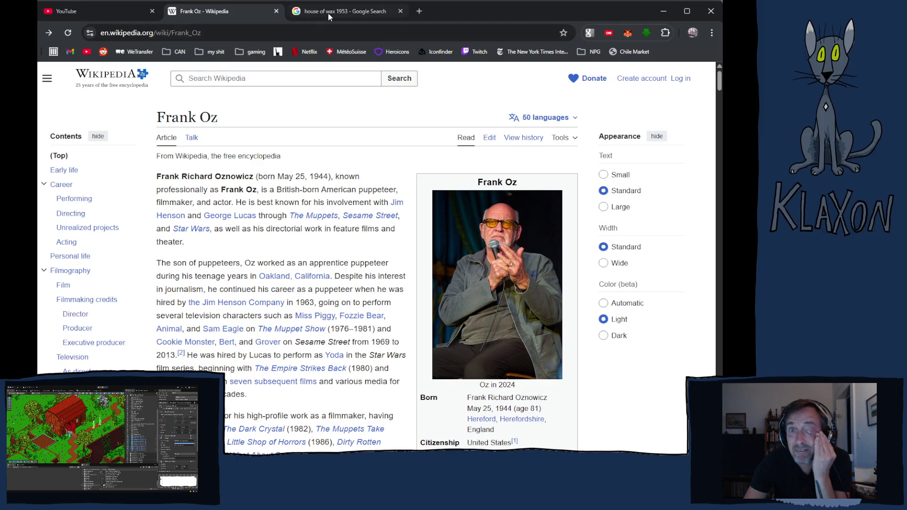
Switch to the 'house of wax 1953' Google Search tab and close it.
left_click(326, 13)
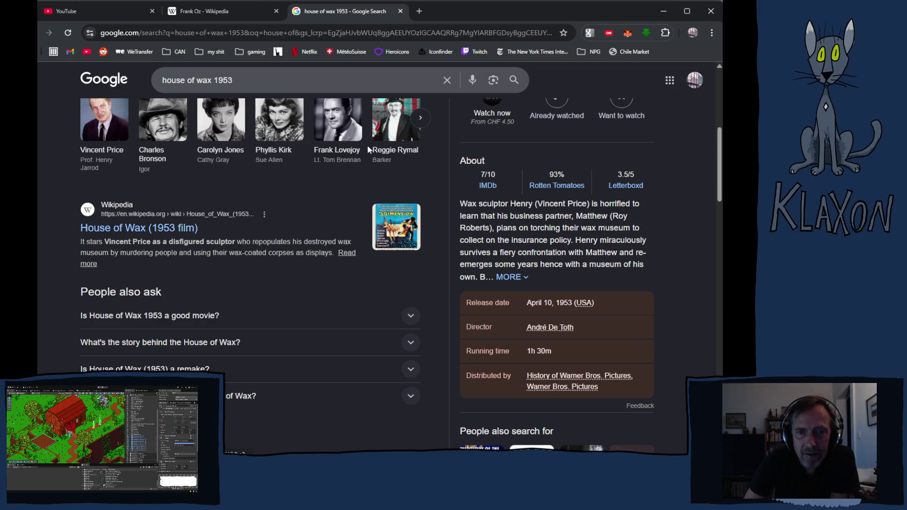
left_click(400, 11)
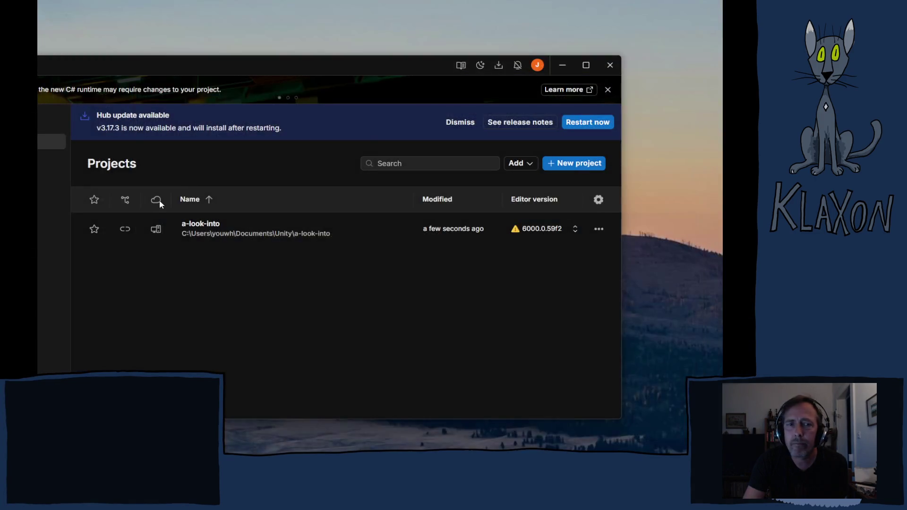
Close the Unity Hub window, leaving the mountain desktop wallpaper.
left_click(613, 62)
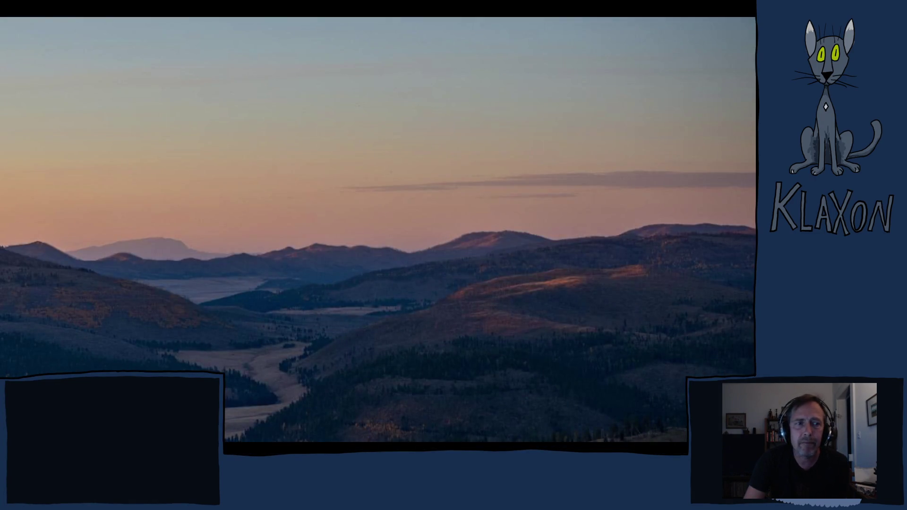